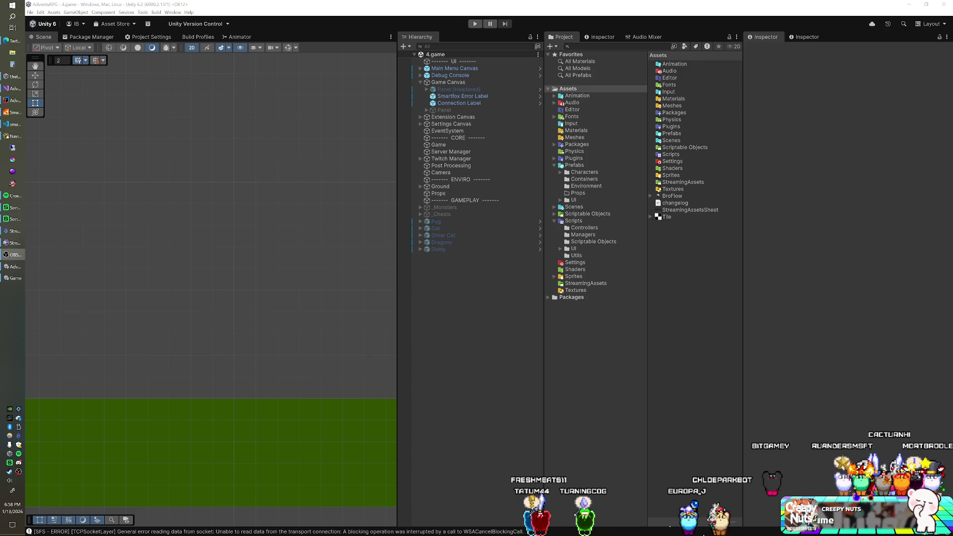
- Switch from the Unity editor to Visual Studio, which shows MMOEntity.cs
{"action": "left_click", "coordinate": [357, 9]}
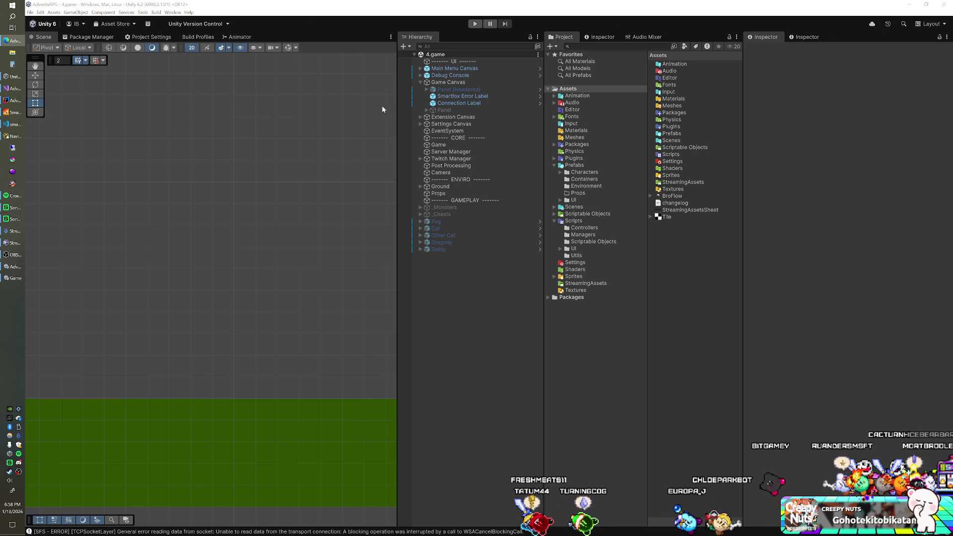
{"action": "left_click", "coordinate": [15, 88]}
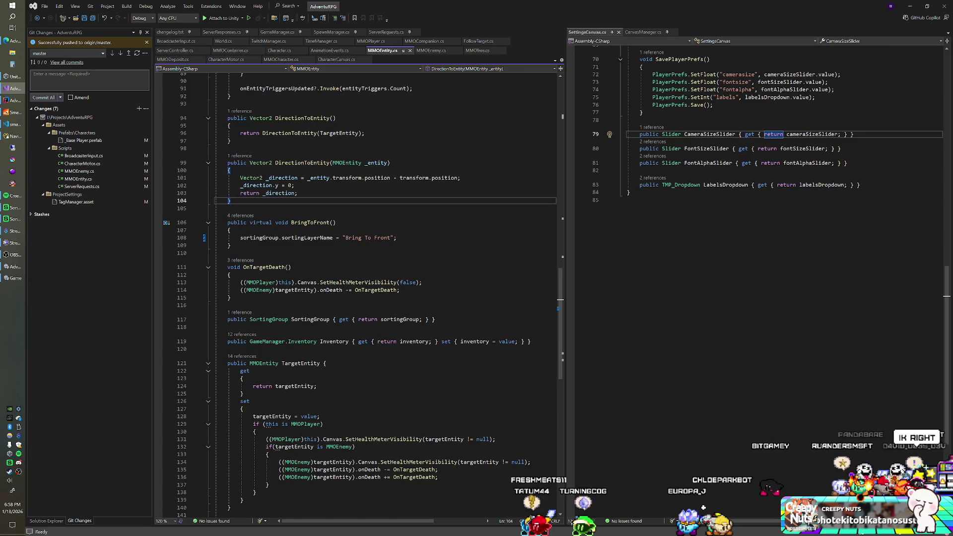
- Scroll through MMOEntity.cs to review its code
{"action": "scroll", "coordinate": [362, 298], "scroll_direction": "up", "scroll_amount": 13}
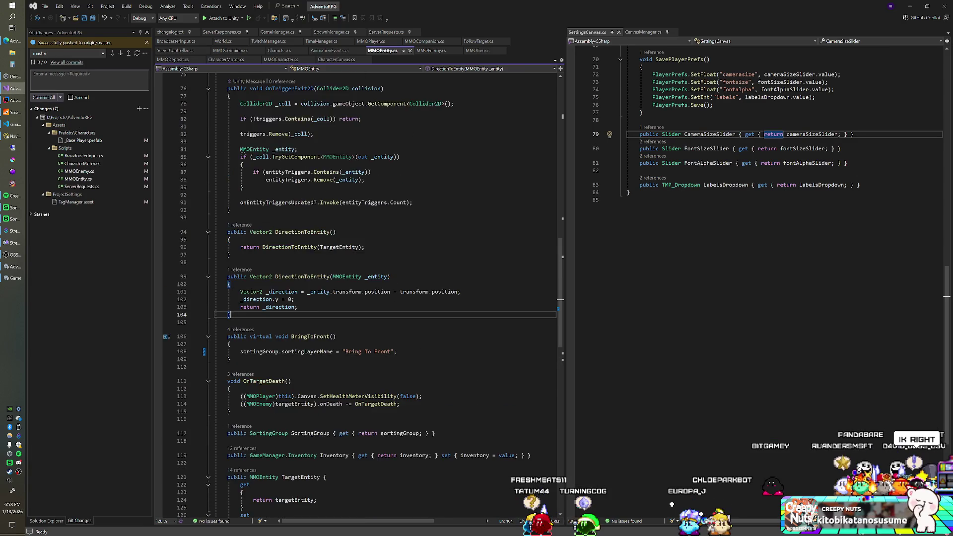
{"action": "scroll", "coordinate": [363, 297], "scroll_direction": "up", "scroll_amount": 7}
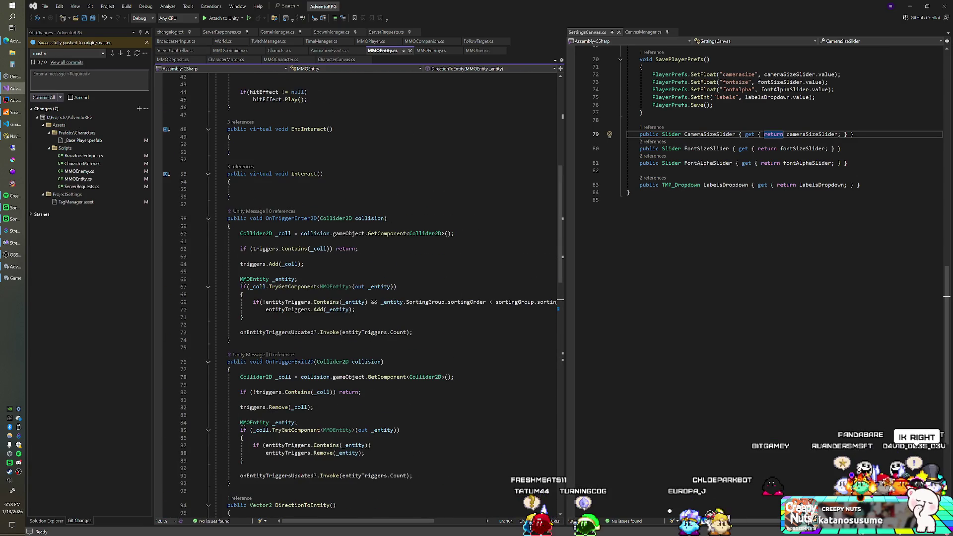
{"action": "scroll", "coordinate": [362, 298], "scroll_direction": "up", "scroll_amount": 3}
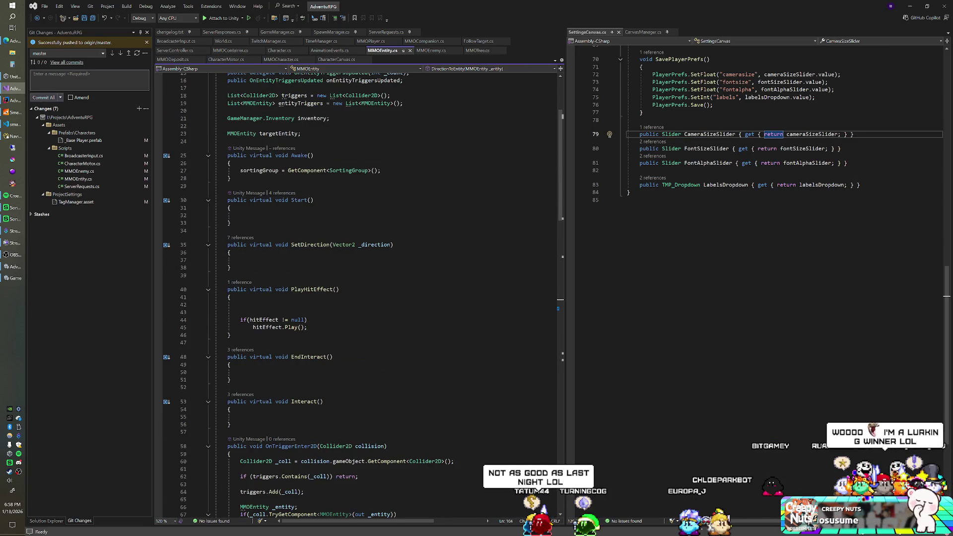
{"action": "scroll", "coordinate": [362, 298], "scroll_direction": "down", "scroll_amount": 6}
{"action": "scroll", "coordinate": [362, 295], "scroll_direction": "down", "scroll_amount": 12}
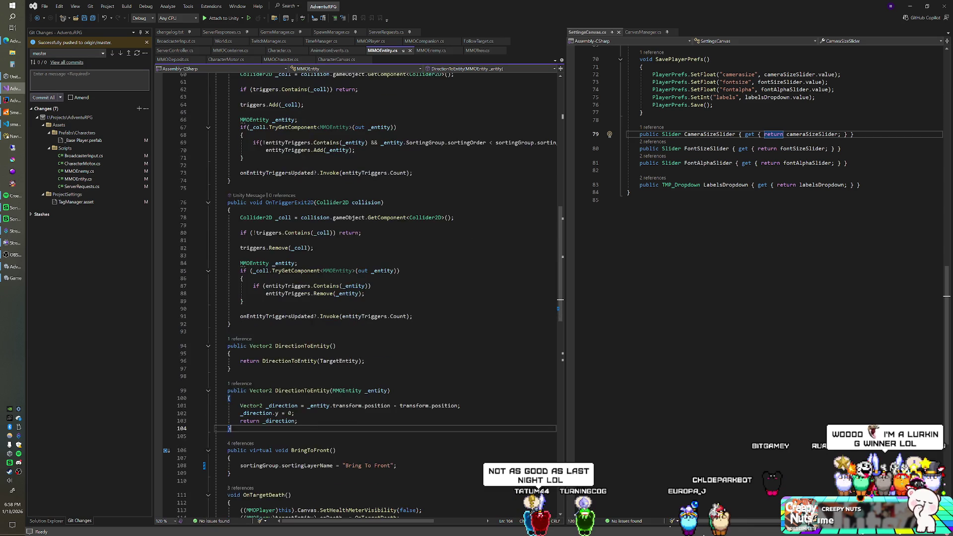
{"action": "scroll", "coordinate": [362, 298], "scroll_direction": "down", "scroll_amount": 2}
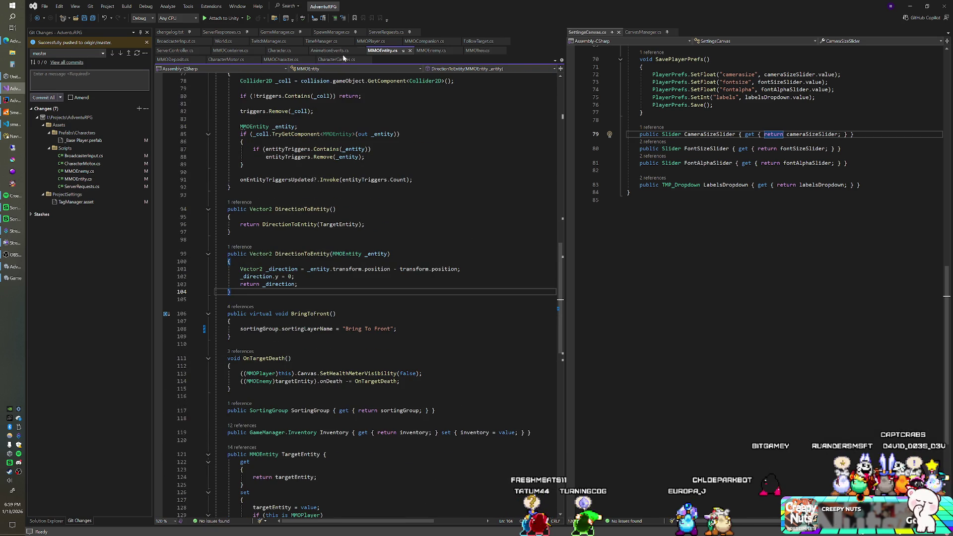
- Review Death/CoDeath in MMOCharacter.cs, then switch to MMOEnemy.cs
{"action": "left_click", "coordinate": [280, 60]}
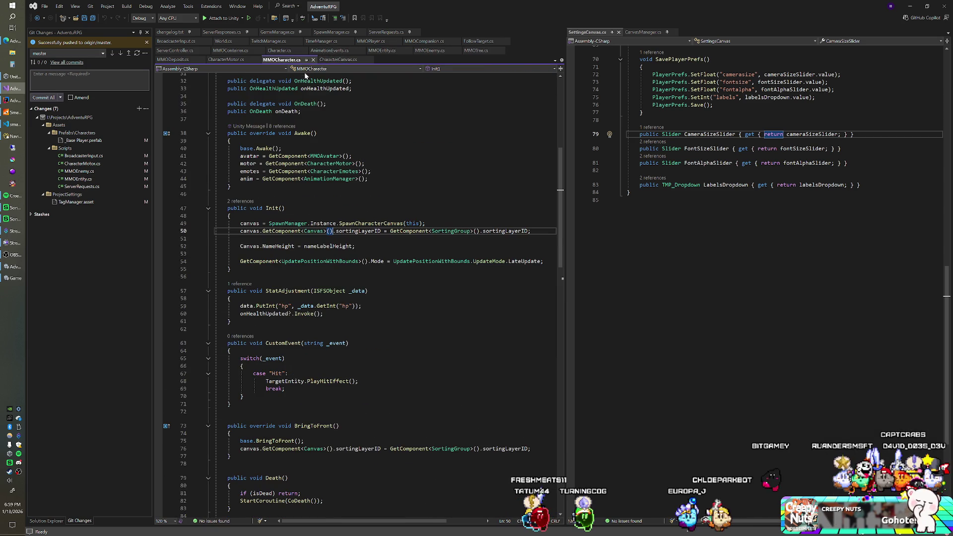
{"action": "scroll", "coordinate": [358, 293], "scroll_direction": "down", "scroll_amount": 7}
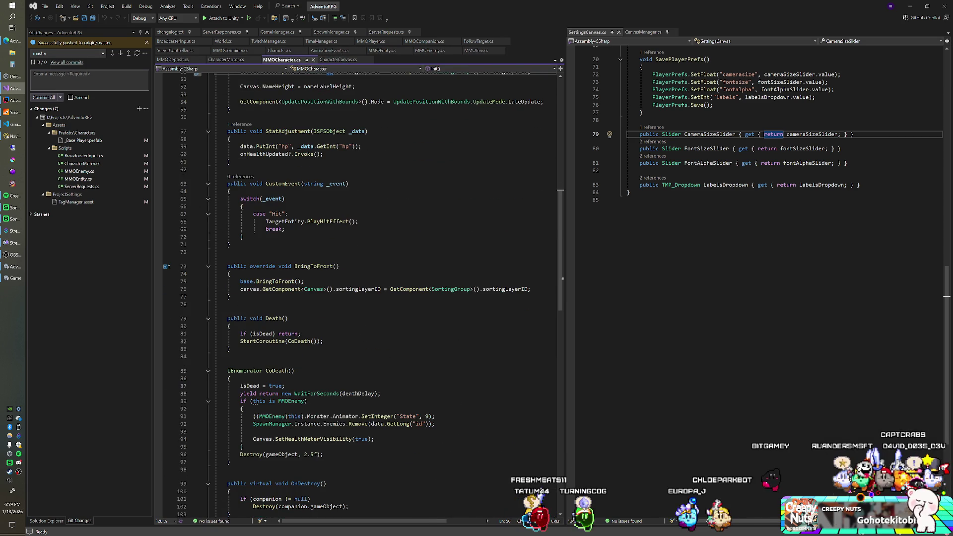
{"action": "left_click", "coordinate": [430, 50]}
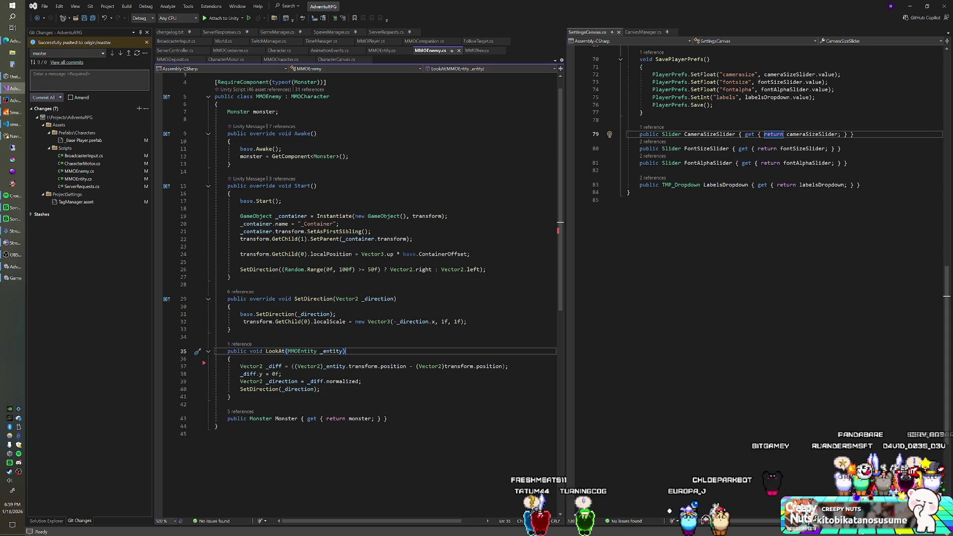
- Add a 'public override void Death' declaration after Start in MMOEnemy.cs
{"action": "left_click", "coordinate": [229, 276]}
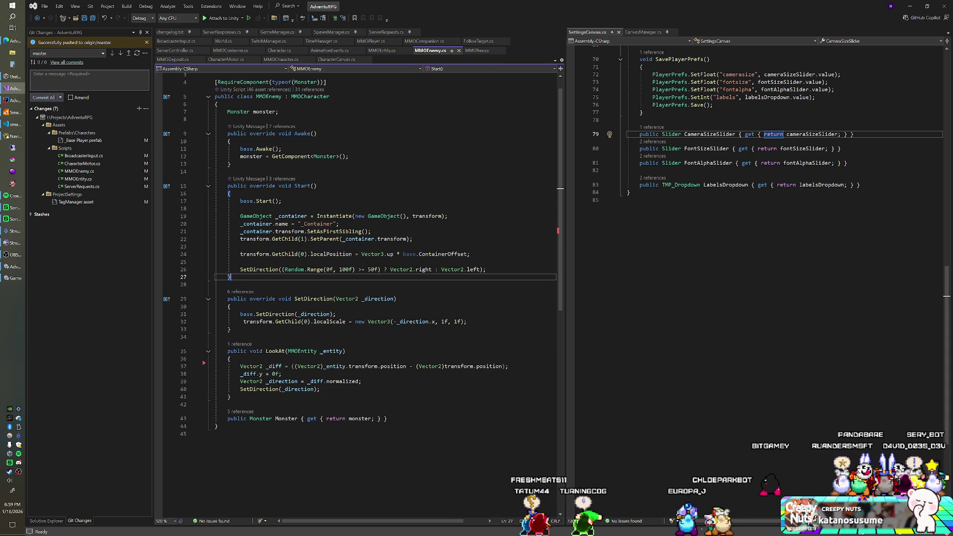
{"action": "key", "text": "Return"}
{"action": "key", "text": "Return"}
{"action": "key", "text": "BackSpace"}
{"action": "key", "text": "BackSpace"}
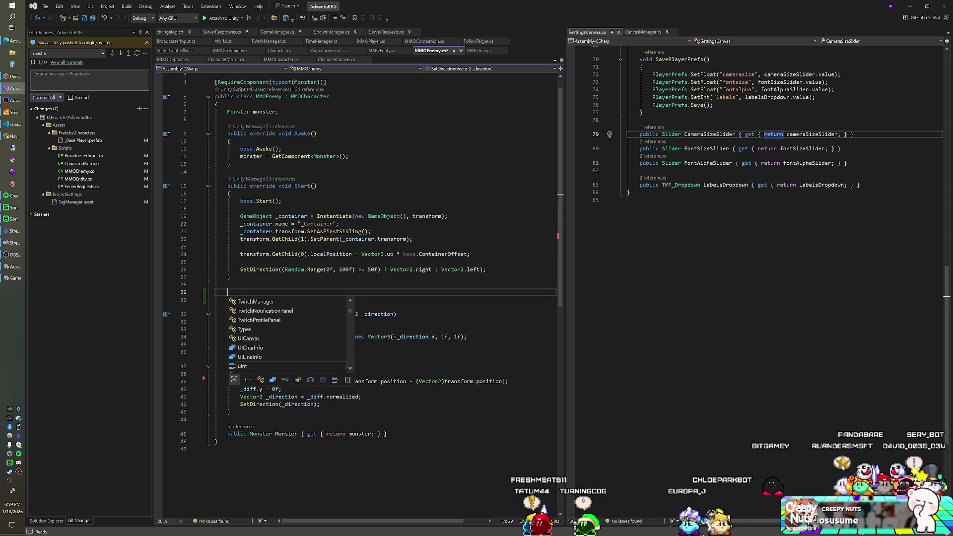
{"action": "type", "text": "public"}
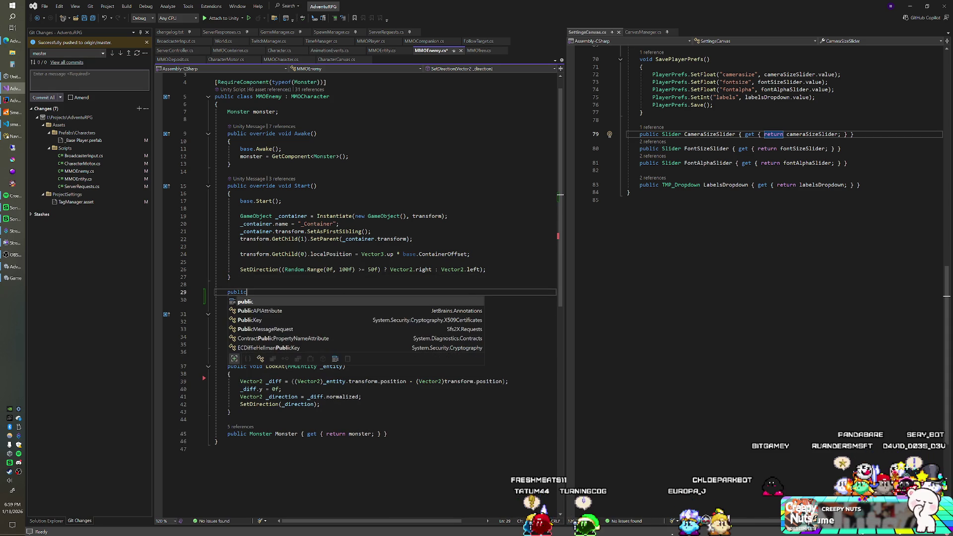
{"action": "type", "text": " overr"}
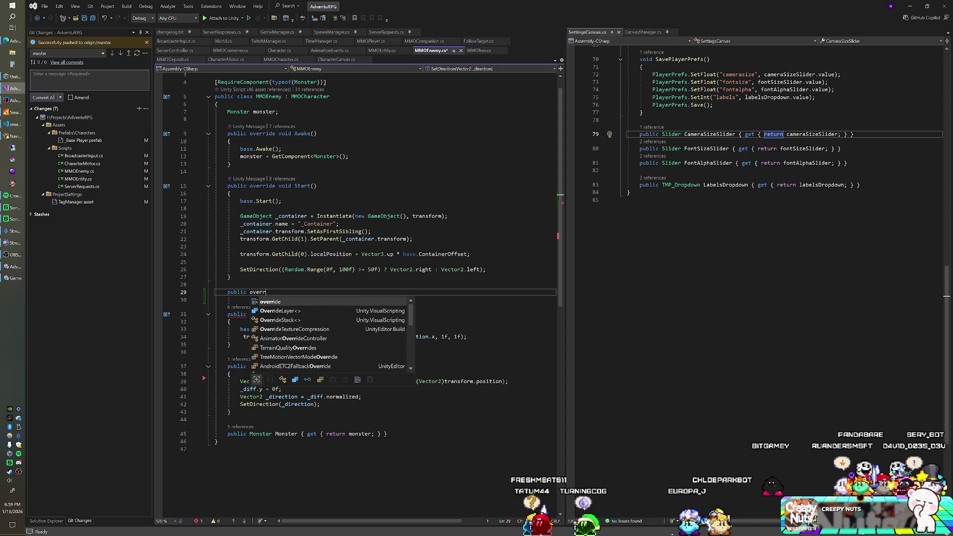
{"action": "type", "text": "ide void Death"}
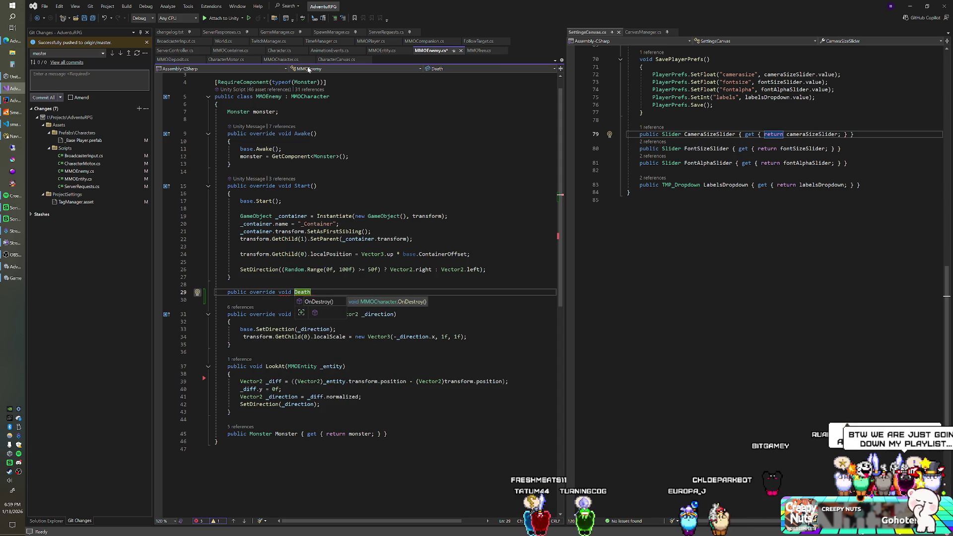
- Make MMOCharacter's Death() virtual, save it, and return to MMOEnemy.cs
{"action": "left_click", "coordinate": [377, 51]}
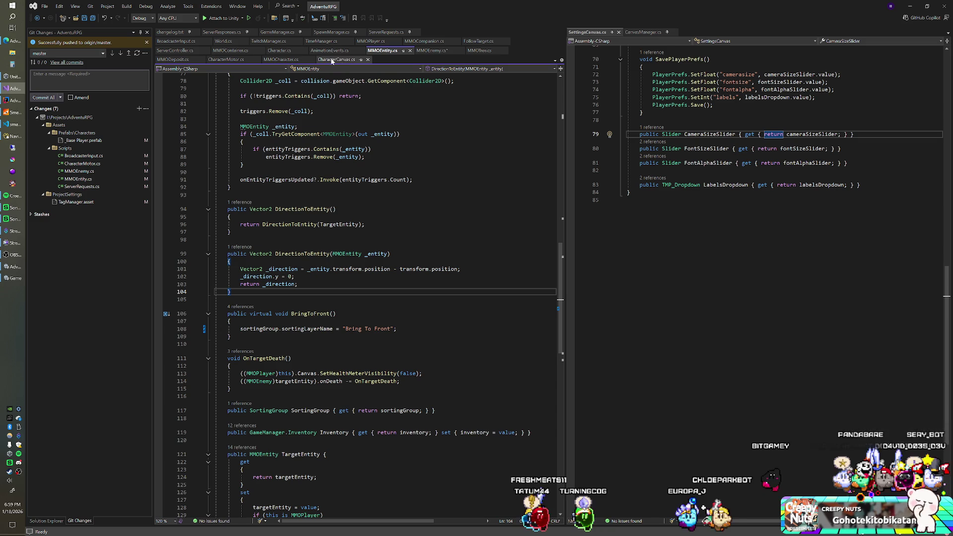
{"action": "left_click", "coordinate": [281, 60]}
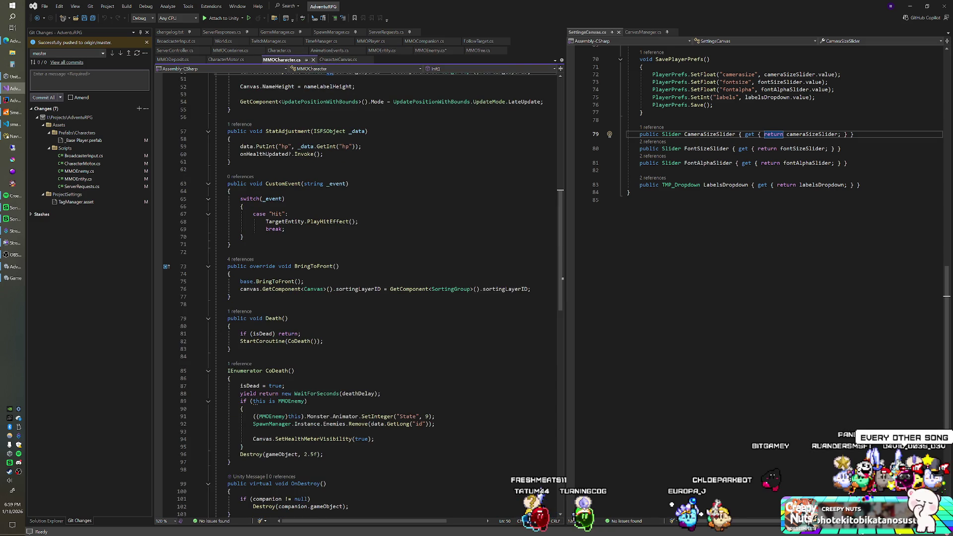
{"action": "left_click", "coordinate": [250, 318]}
{"action": "type", "text": "virtual"}
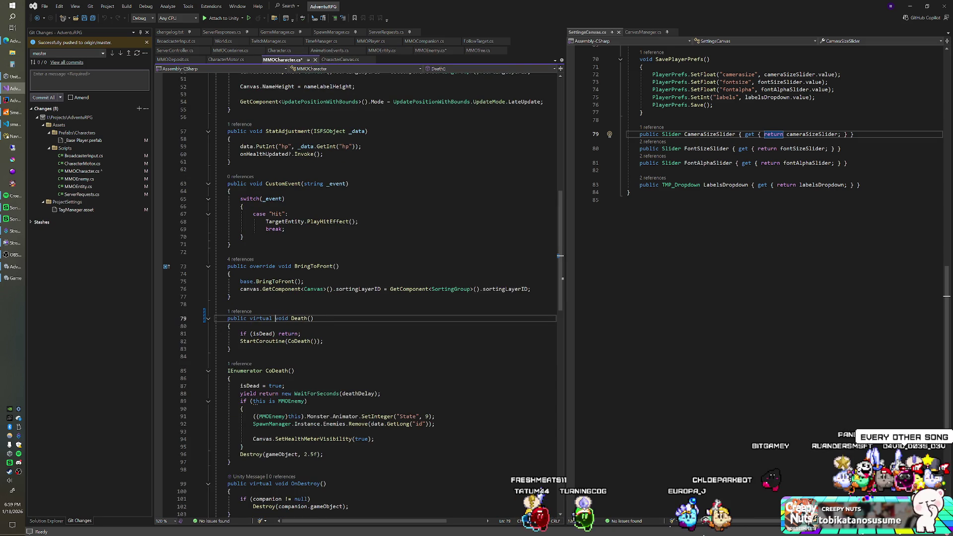
{"action": "key", "text": "ctrl+s"}
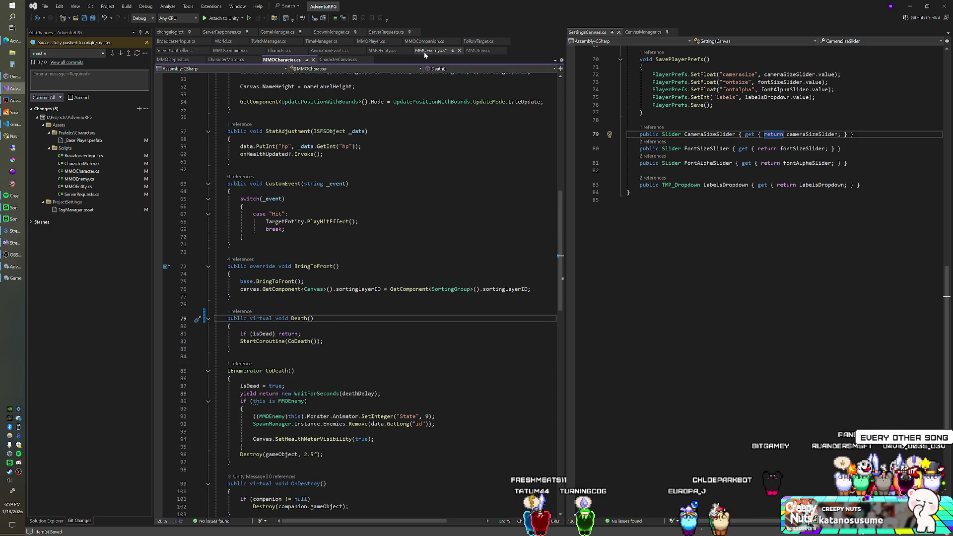
{"action": "left_click", "coordinate": [425, 52]}
{"action": "type", "text": "public override void Death("}
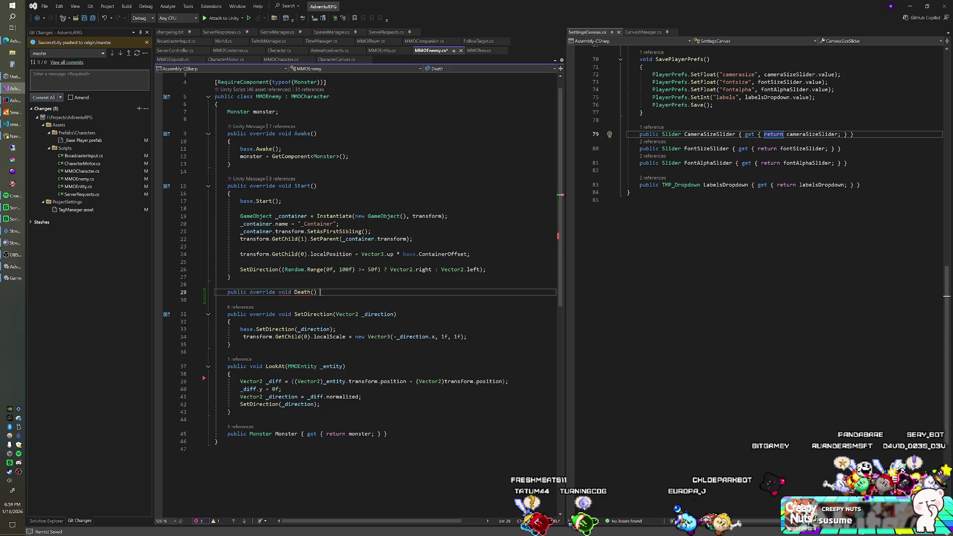
- Open the Death override body with a base.Death() call and blank lines
{"action": "type", "text": "{"}
{"action": "key", "text": "Return"}
{"action": "type", "text": "base.Death()"}
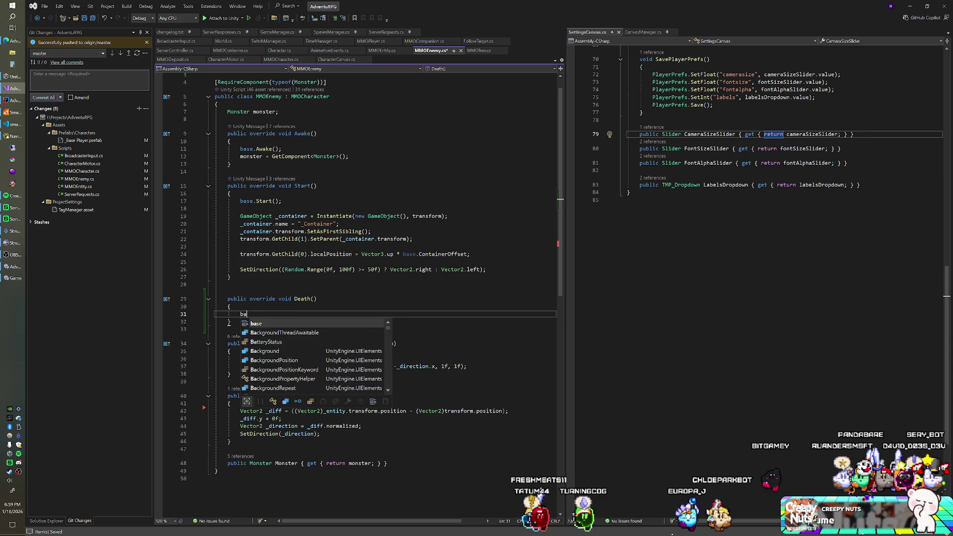
{"action": "type", "text": ";"}
{"action": "key", "text": "Return"}
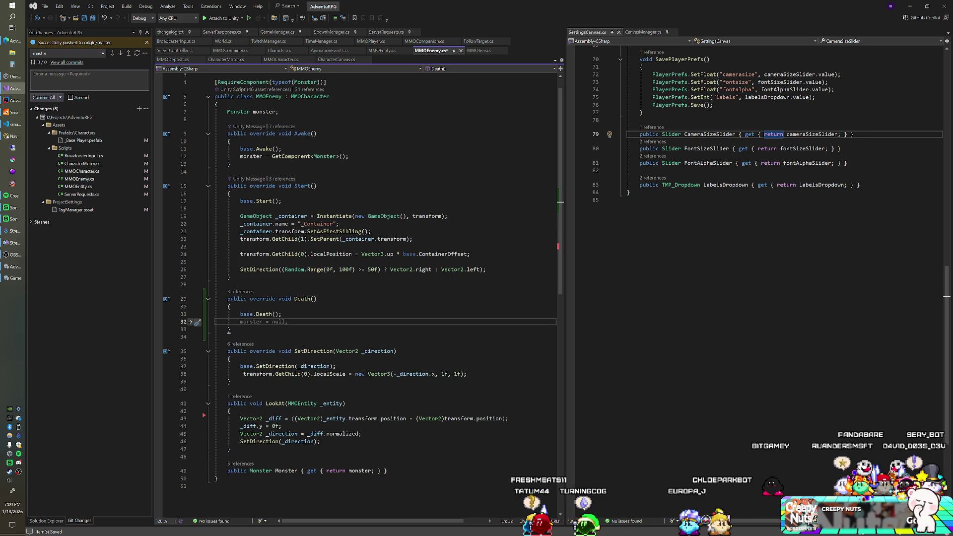
{"action": "key", "text": "Return"}
{"action": "type", "text": "// Duct tape - probably not the most efficient way to do this, have fun future bear"}
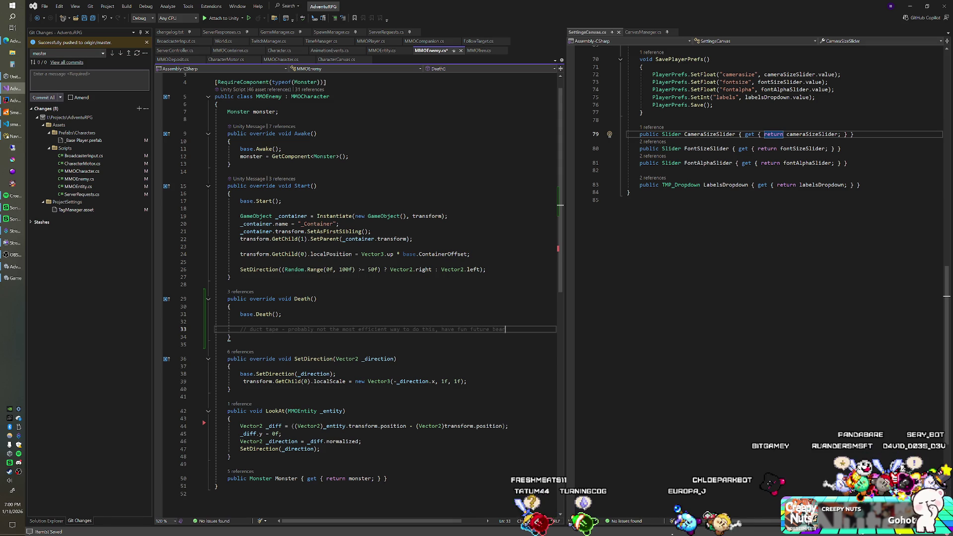
{"action": "key", "text": "Return"}
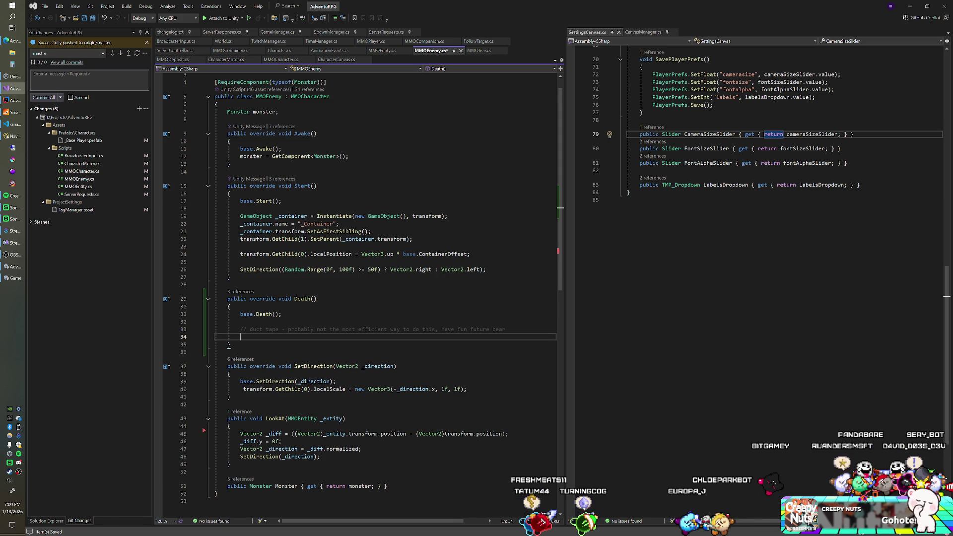
- Write a foreach over SpawnManager.Instance.PlayerCharacters, skipping players whose TargetEntity isn't this enemy
{"action": "type", "text": "foreach("}
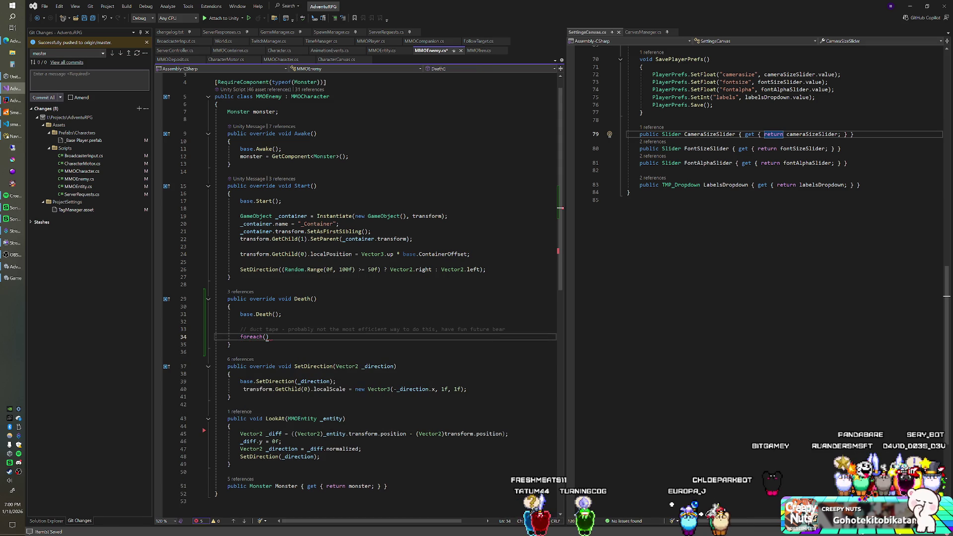
{"action": "key", "text": "ctrl+space"}
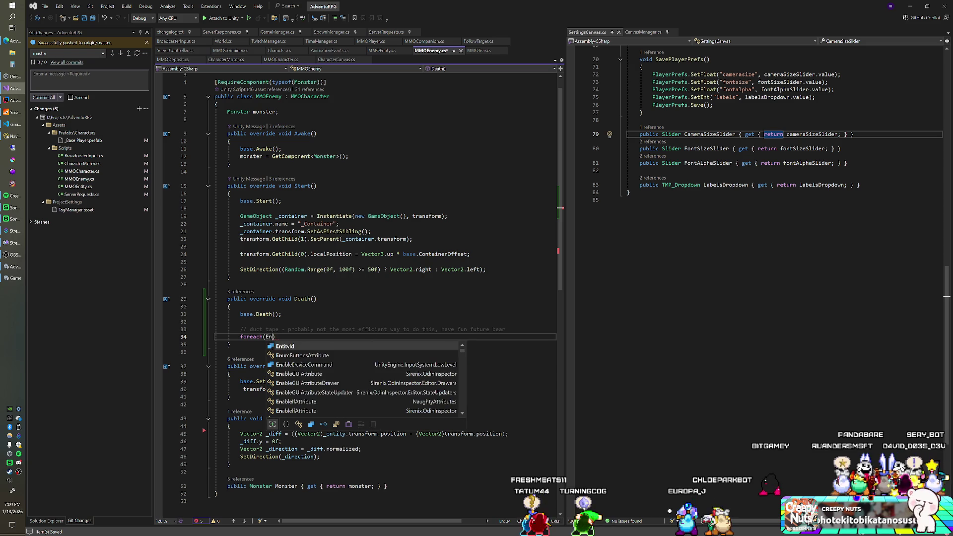
{"action": "type", "text": "MMOPlayer _playe"}
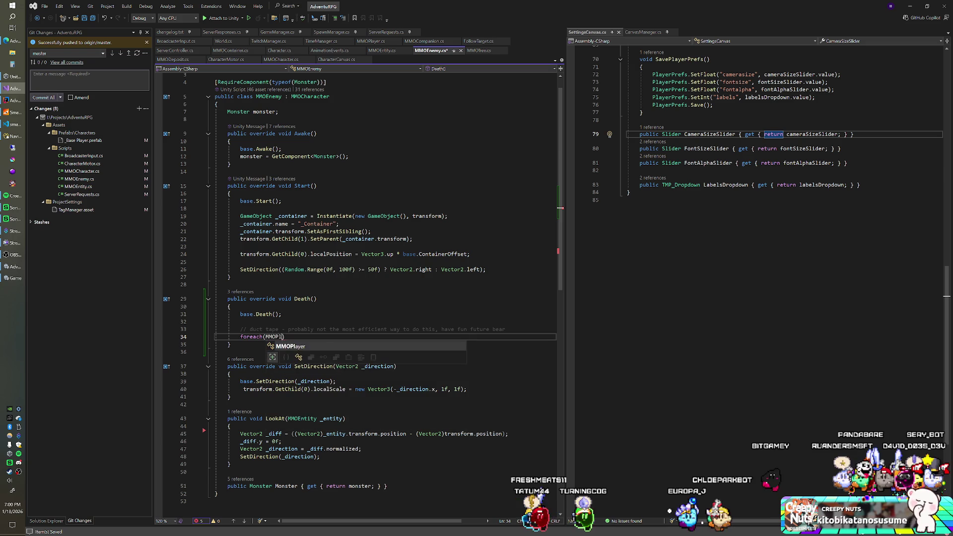
{"action": "type", "text": "r in "}
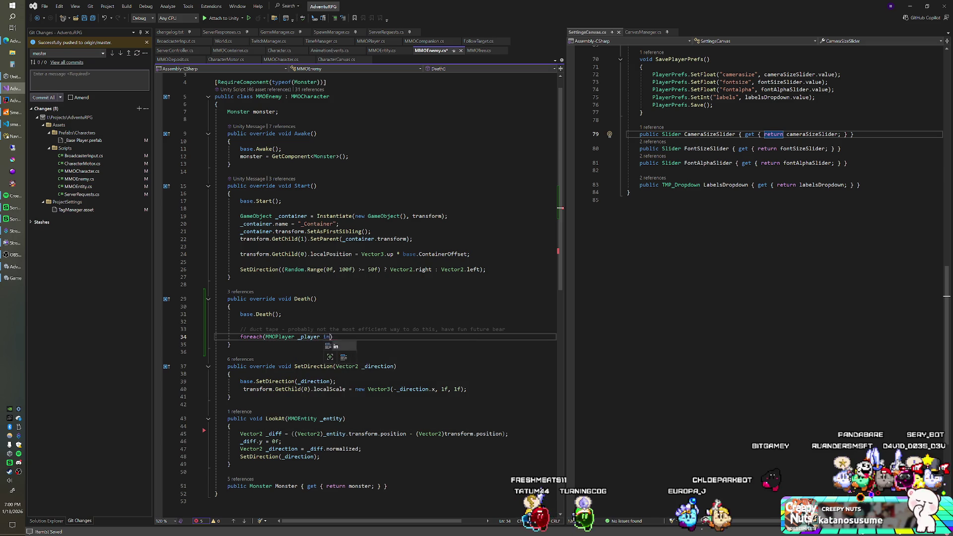
{"action": "type", "text": "Spaw"}
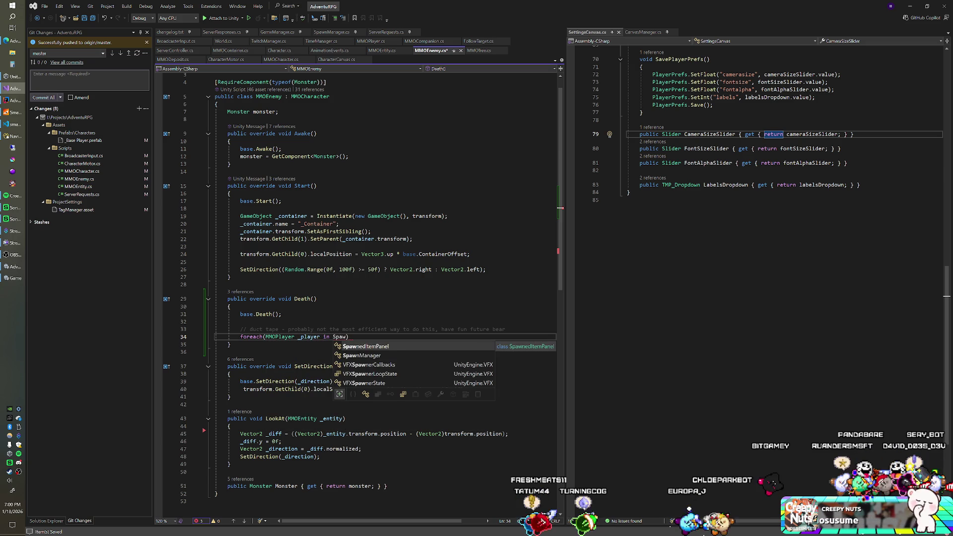
{"action": "key", "text": "Down"}
{"action": "key", "text": "Tab"}
{"action": "type", "text": "."}
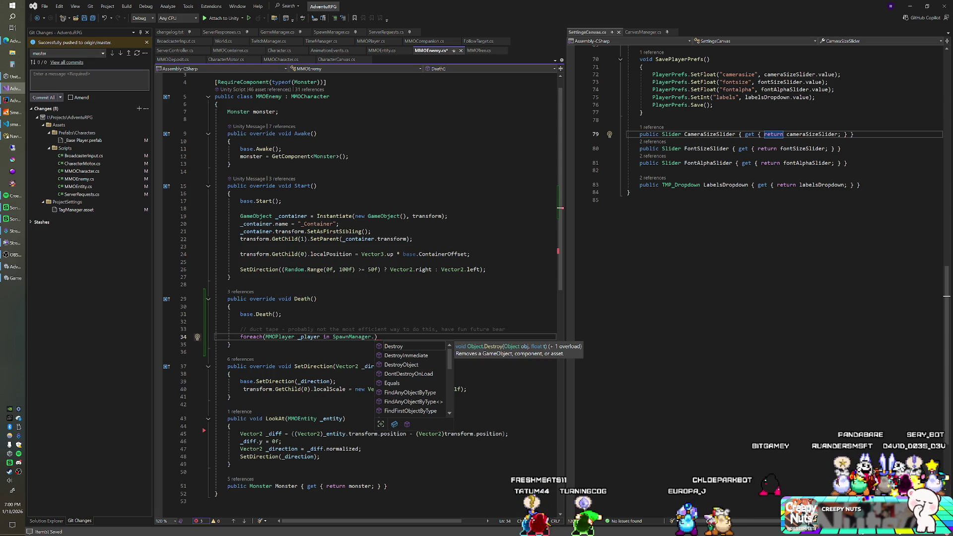
{"action": "type", "text": "Instance.Pl"}
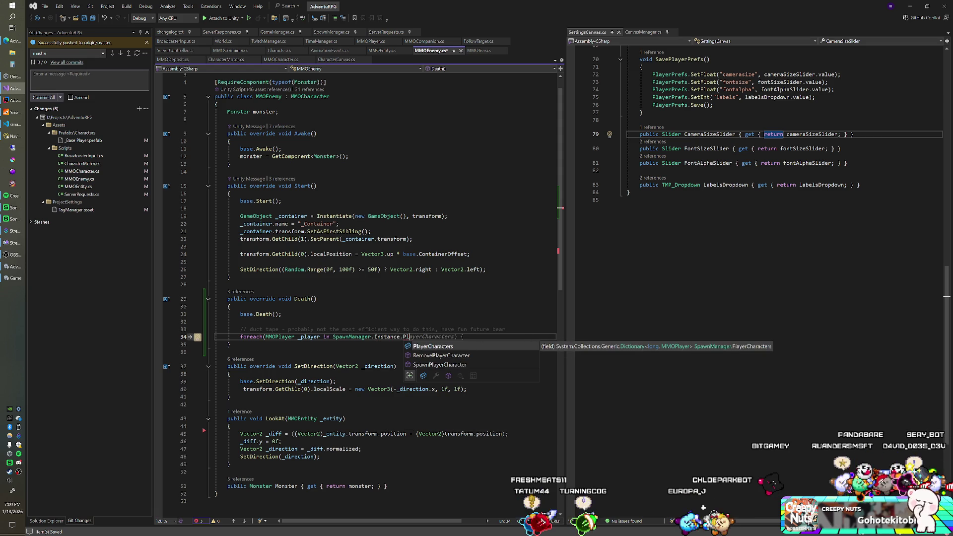
{"action": "key", "text": "Tab"}
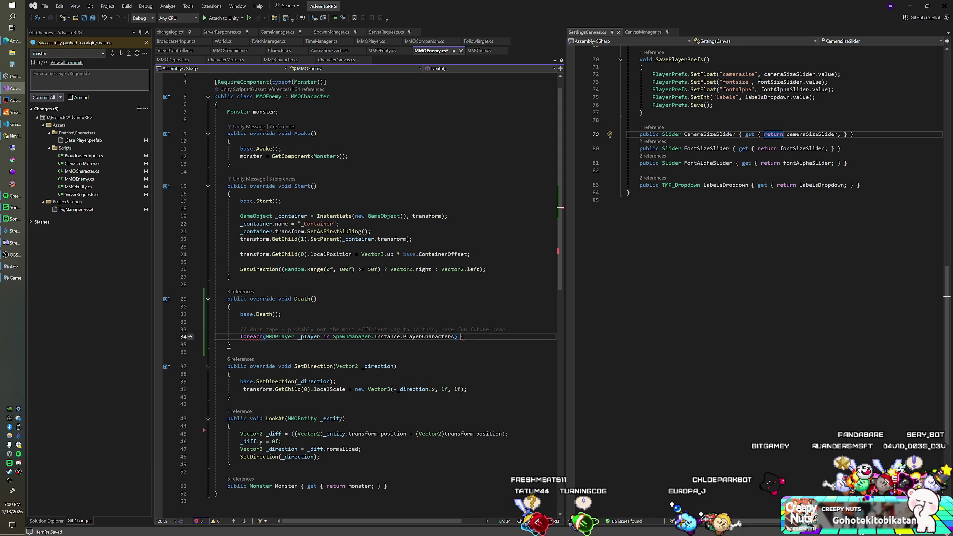
{"action": "key", "text": "Return"}
{"action": "type", "text": "(_player.T"}
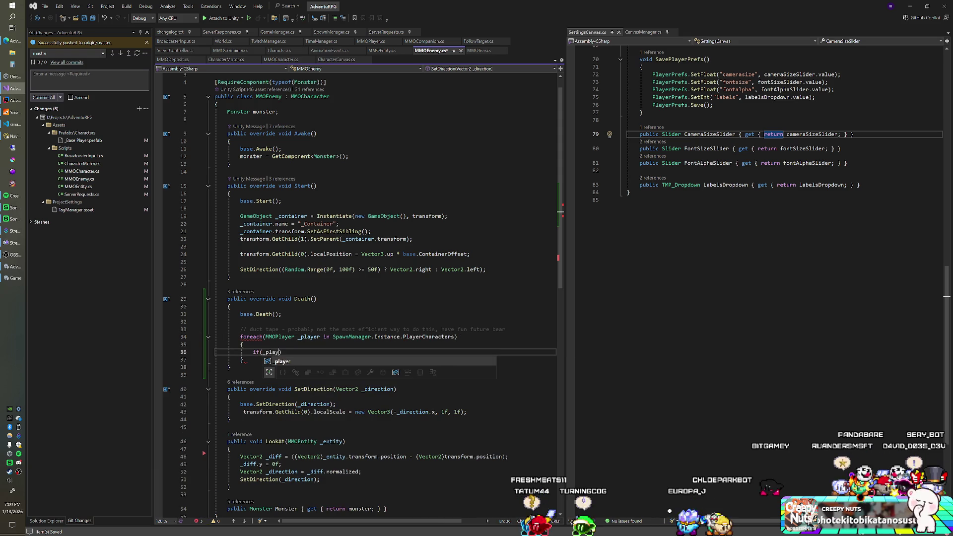
{"action": "type", "text": "arget"}
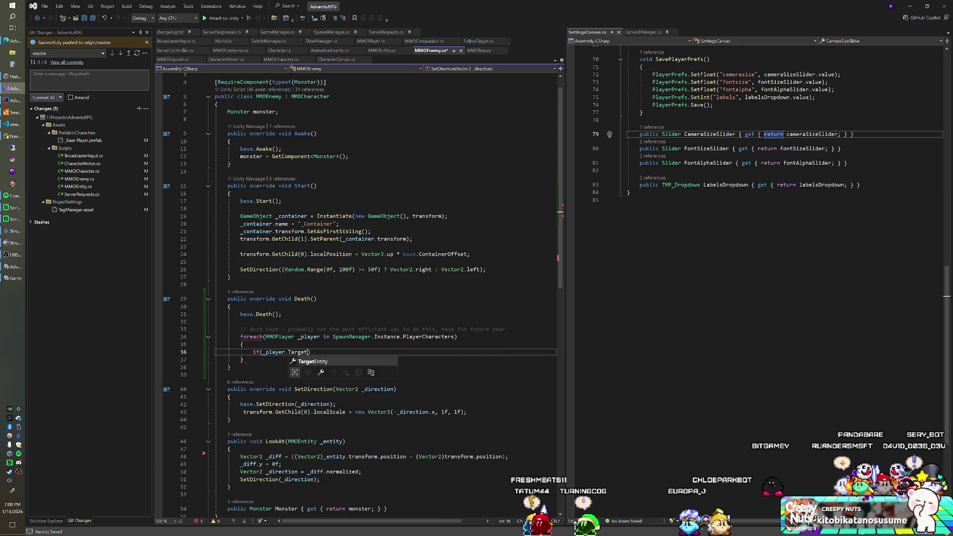
{"action": "key", "text": "Tab"}
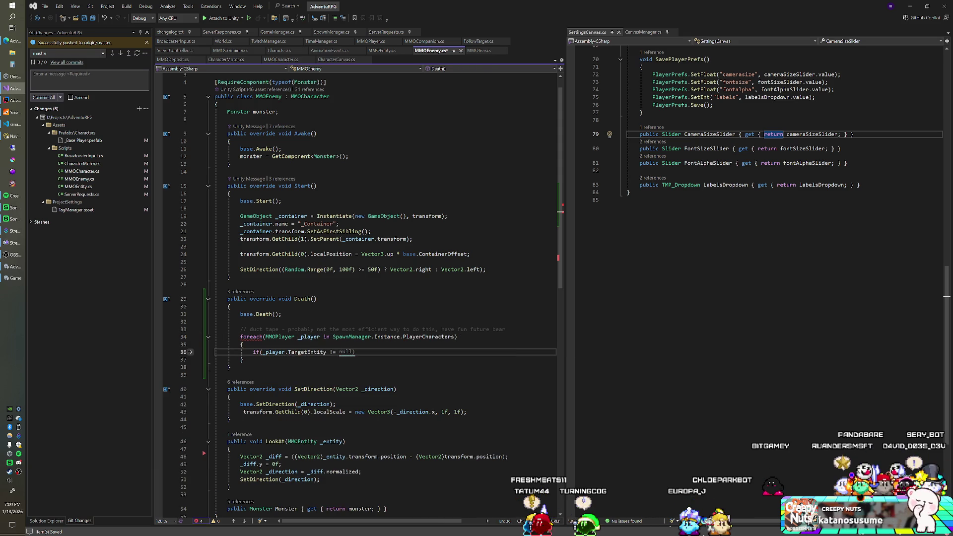
{"action": "type", "text": "this) "}
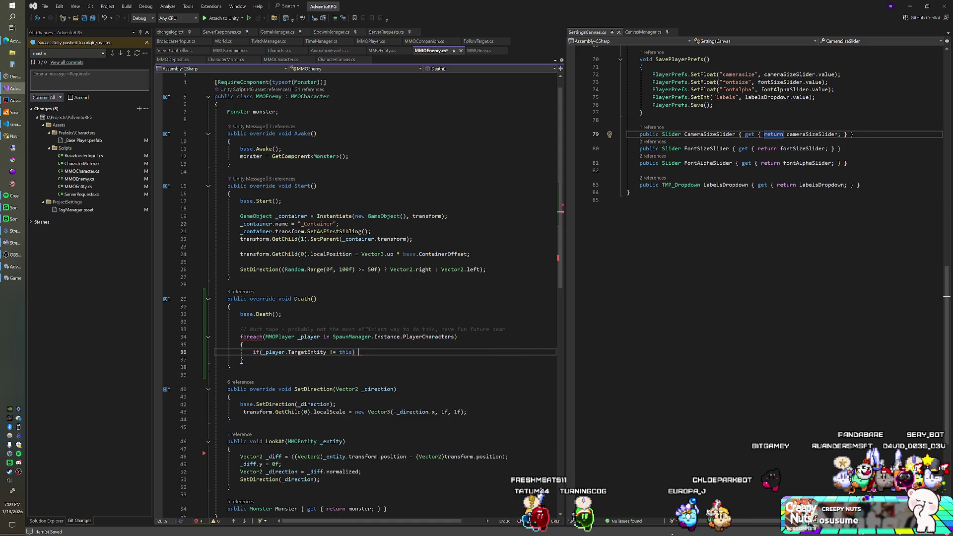
{"action": "type", "text": "continue;"}
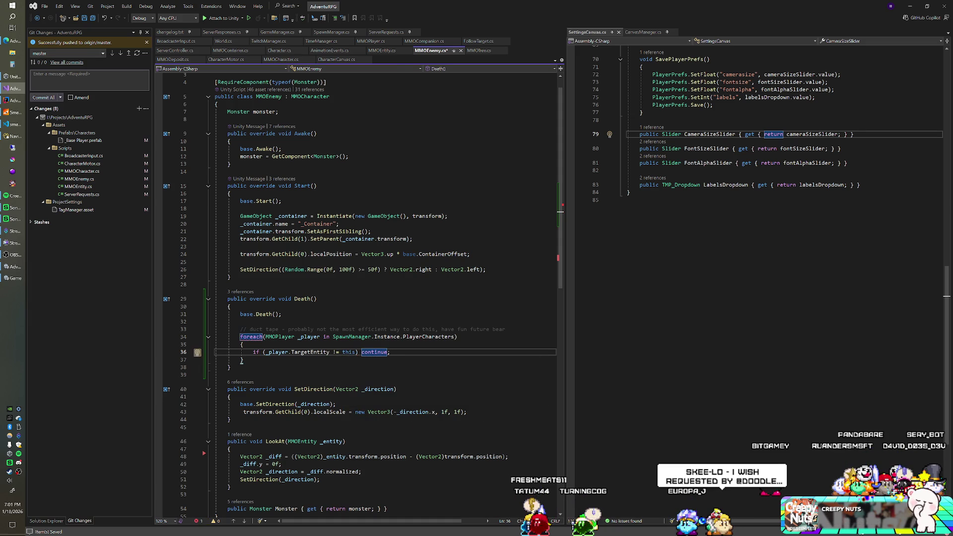
- Loop over PlayerCharacters.Values and call _player.Canvas.SetHealthMeterVisibility(false) inside
{"action": "left_click", "coordinate": [456, 337]}
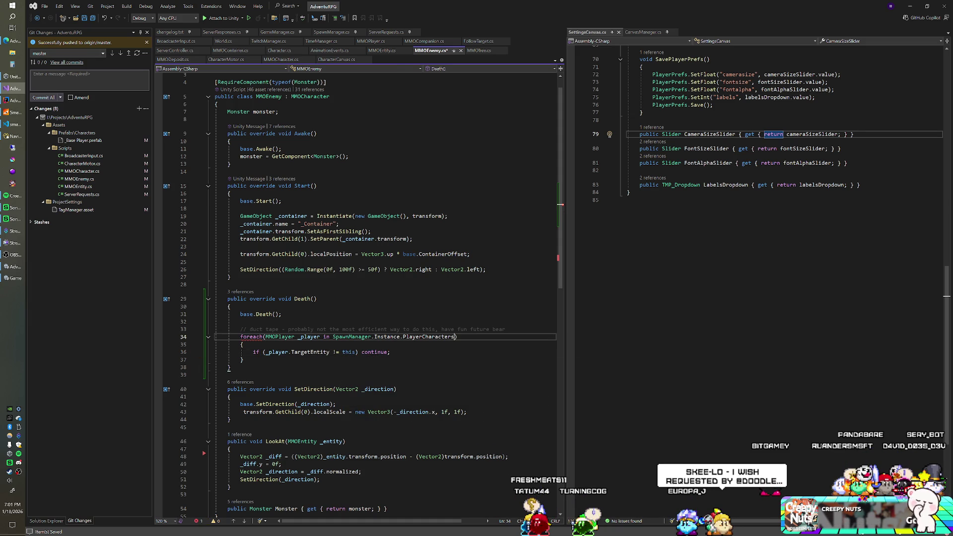
{"action": "type", "text": ".Values"}
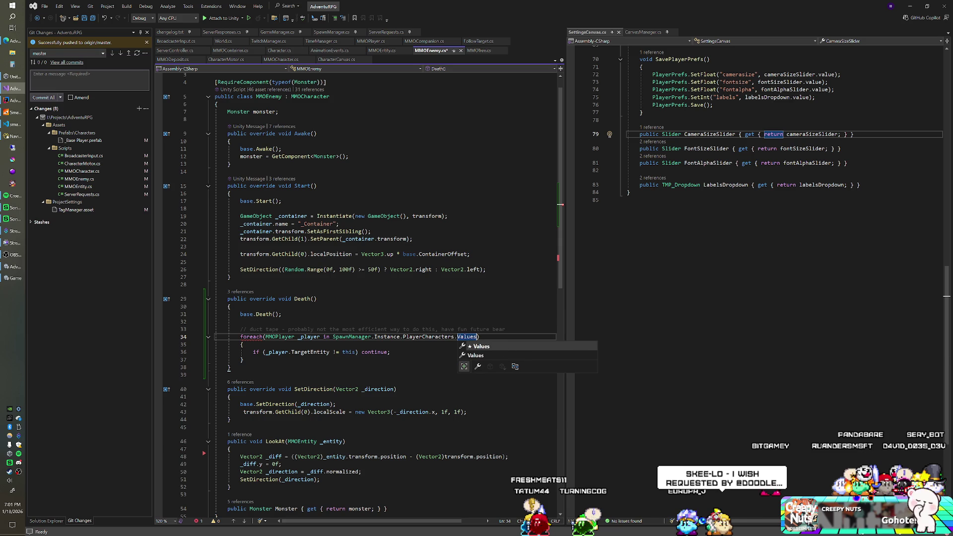
{"action": "key", "text": "Escape"}
{"action": "key", "text": "Down"}
{"action": "key", "text": "Down"}
{"action": "key", "text": "Return"}
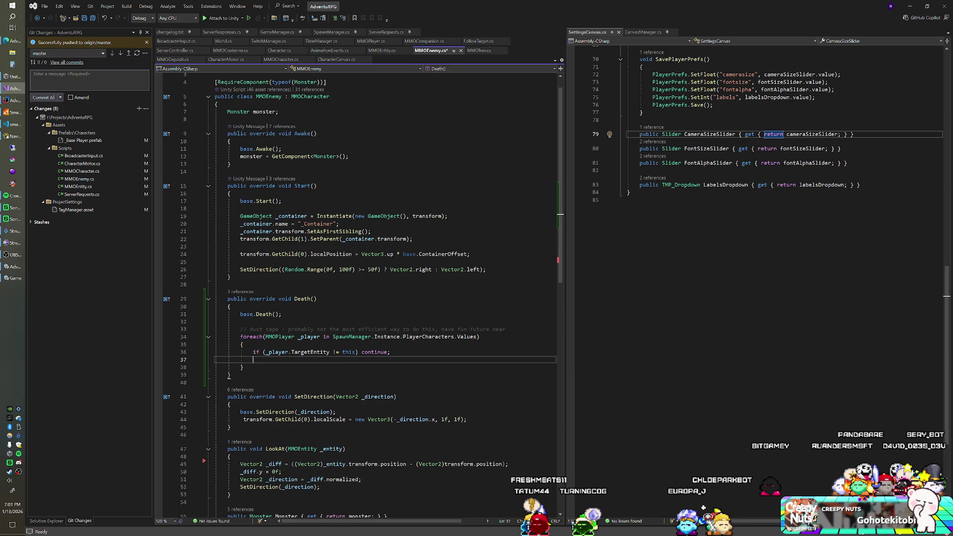
{"action": "type", "text": "_pla"}
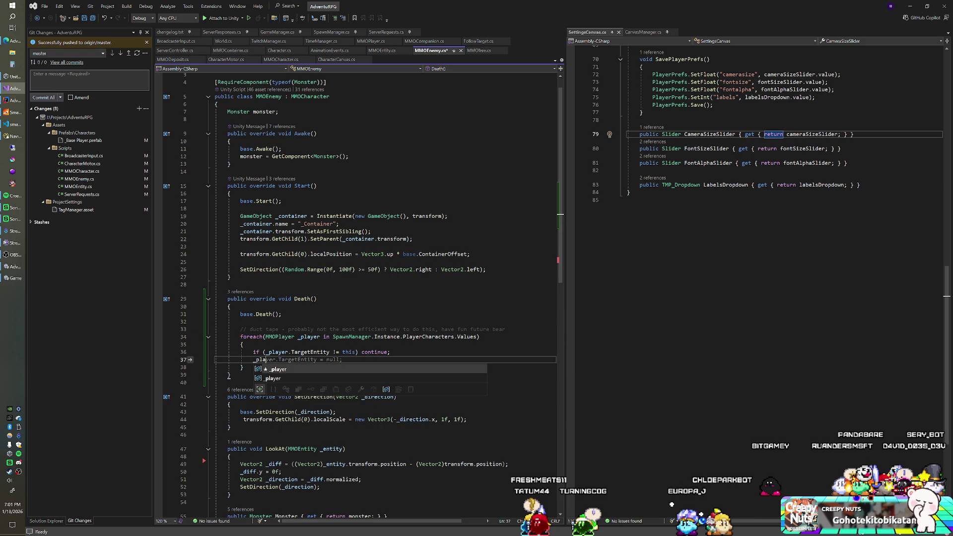
{"action": "type", "text": "yer.Canvas.Set"}
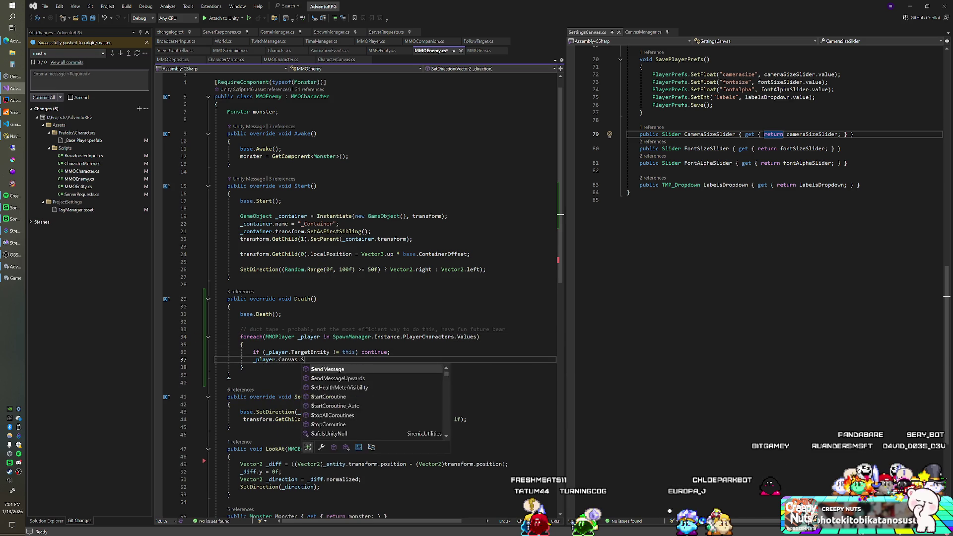
{"action": "key", "text": "Tab"}
{"action": "type", "text": "(false)"}
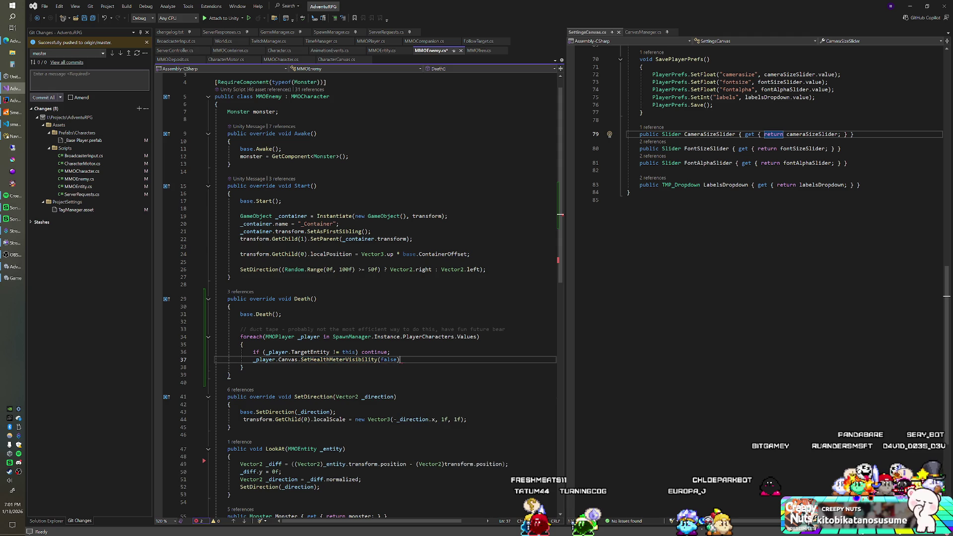
- Add a comment about hiding health meters when the enemy is killed, and save MMOEnemy.cs
{"action": "left_click", "coordinate": [228, 285]}
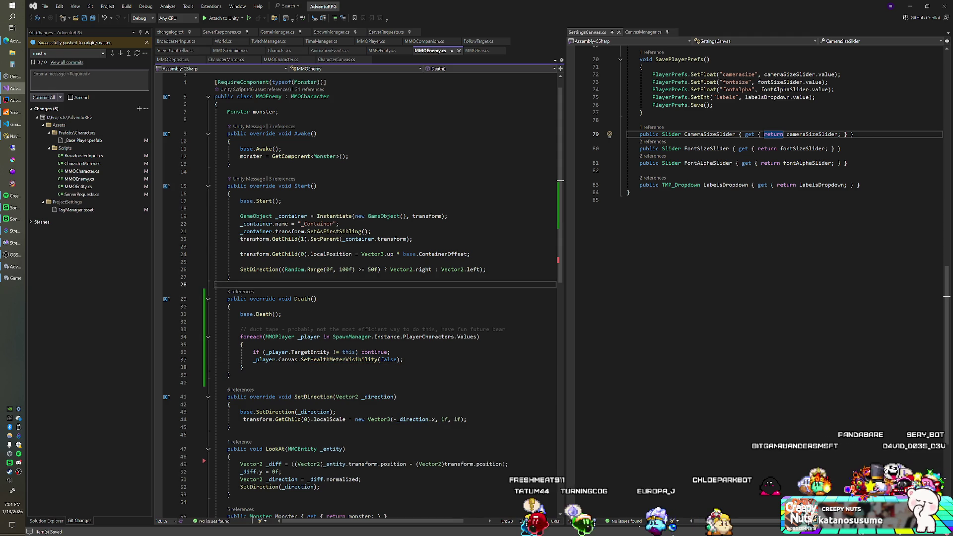
{"action": "left_click", "coordinate": [512, 329]}
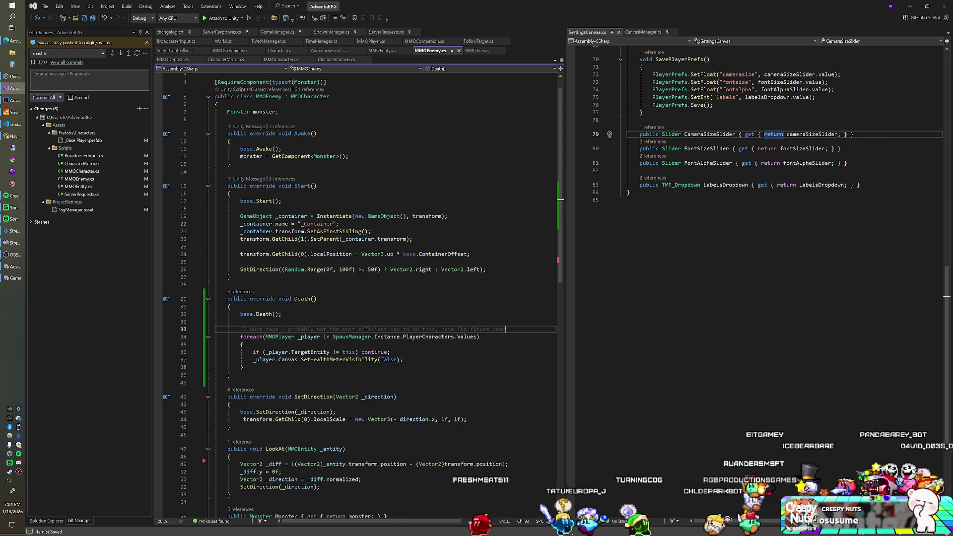
{"action": "key", "text": "Return"}
{"action": "type", "text": "hides the health meter when targe"}
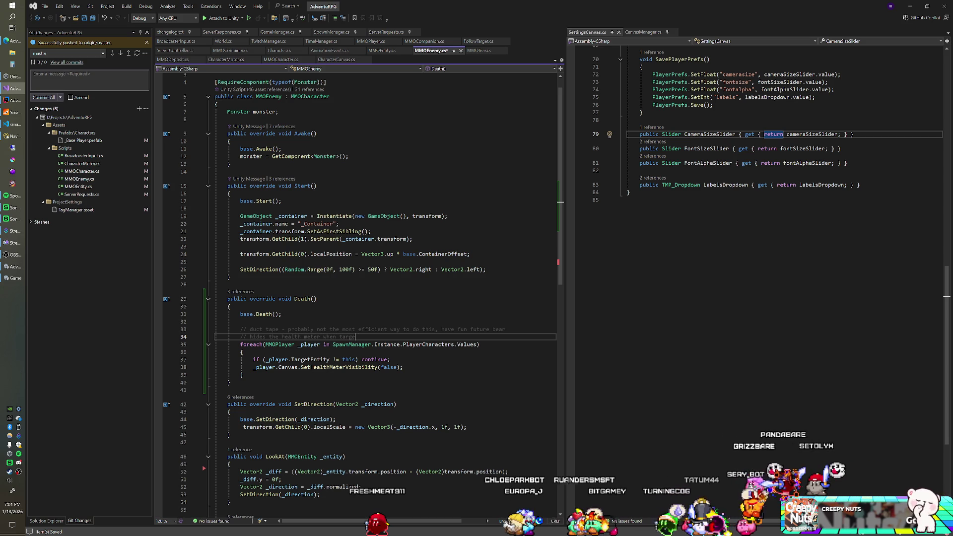
{"action": "type", "text": "is kille"}
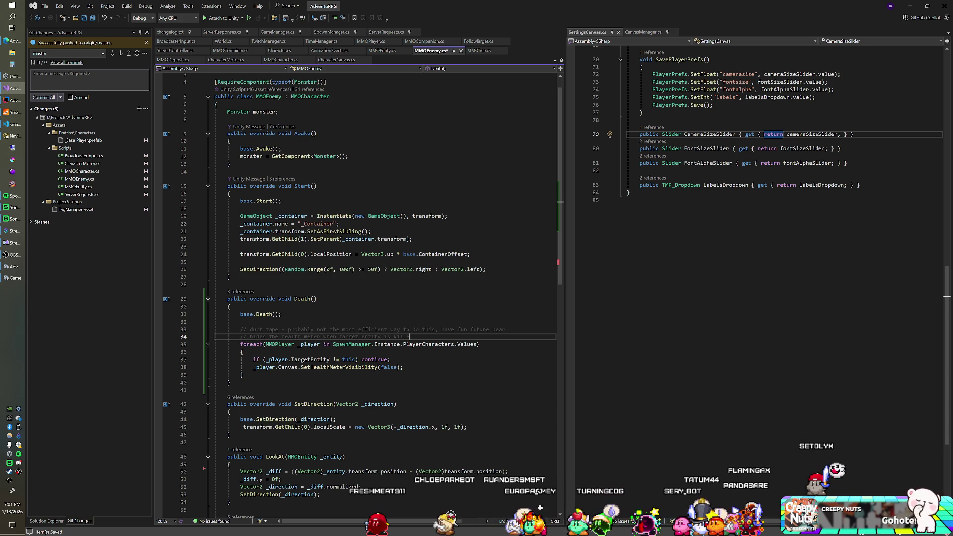
{"action": "type", "text": "d"}
{"action": "key", "text": "ctrl+s"}
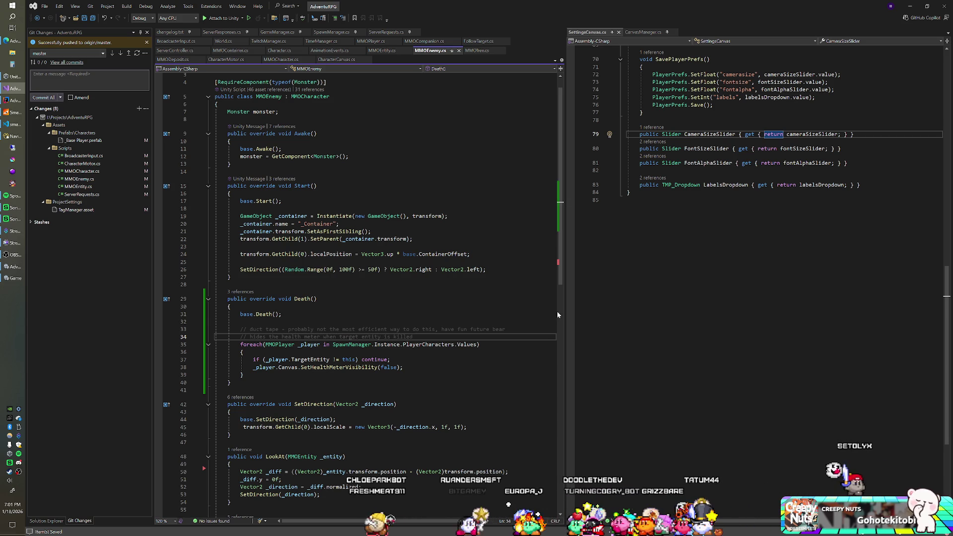
{"action": "left_click", "coordinate": [557, 311]}
- Switch to the Unity editor and start the game in Play mode
{"action": "key", "text": "alt+Tab"}
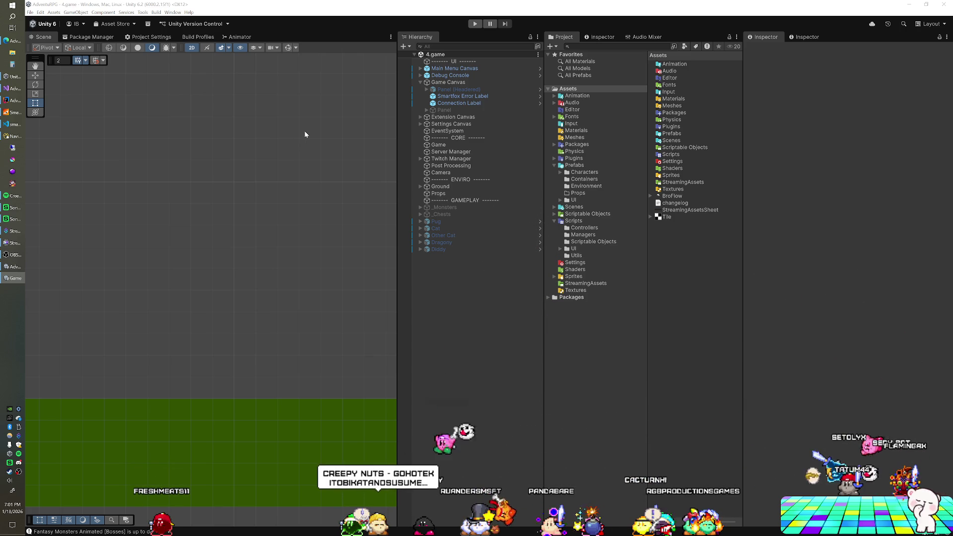
{"action": "left_click", "coordinate": [446, 16]}
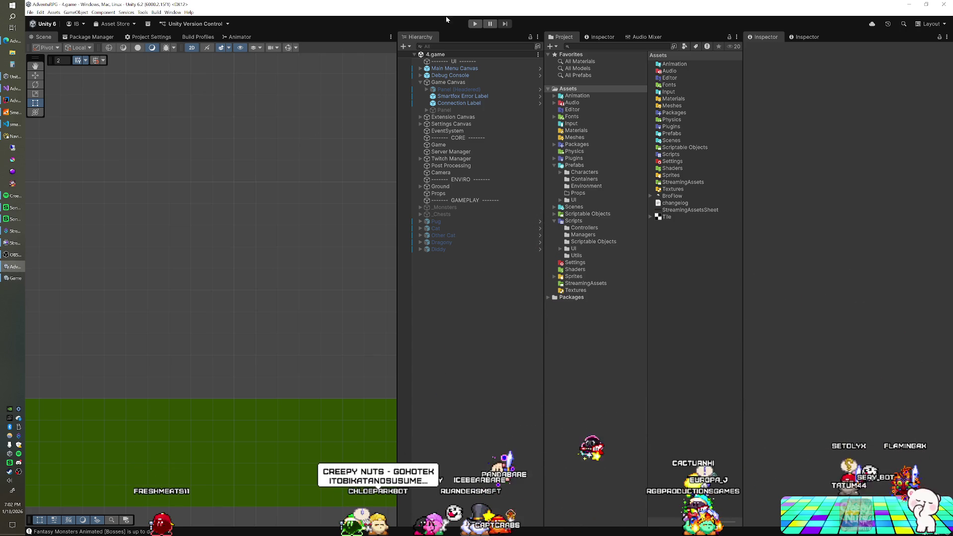
{"action": "key", "text": "ctrl+p"}
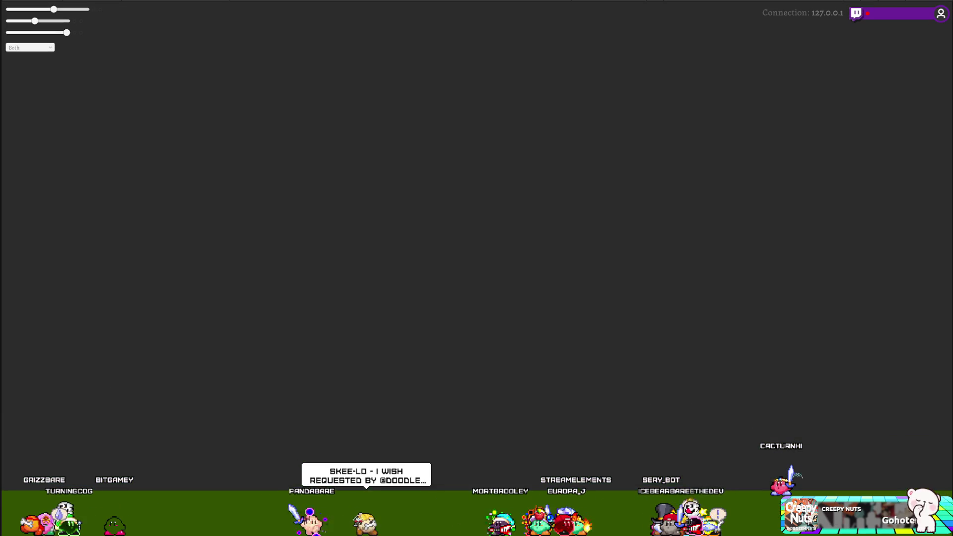
- Bring Visual Studio with MMOEnemy.cs back to the front via the taskbar
{"action": "left_click", "coordinate": [14, 92]}
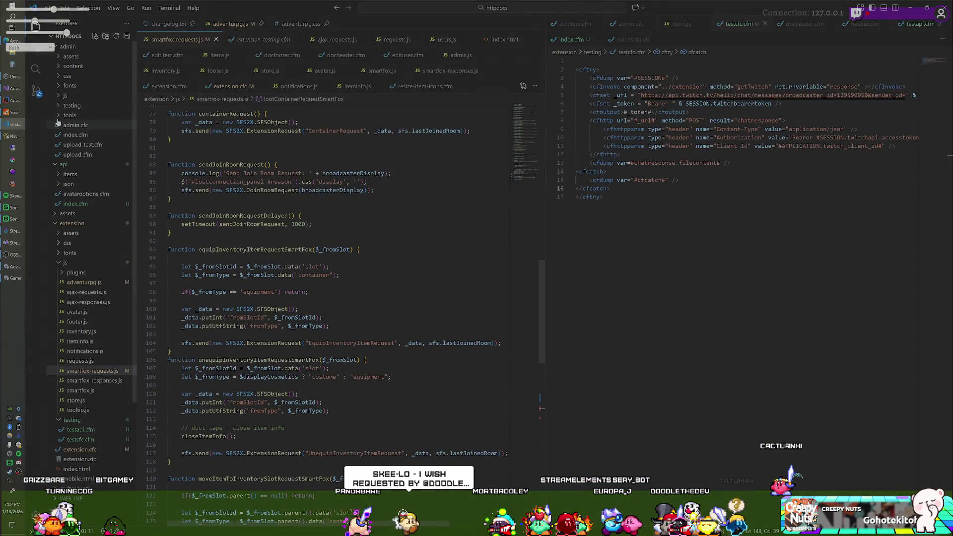
{"action": "left_click", "coordinate": [14, 93]}
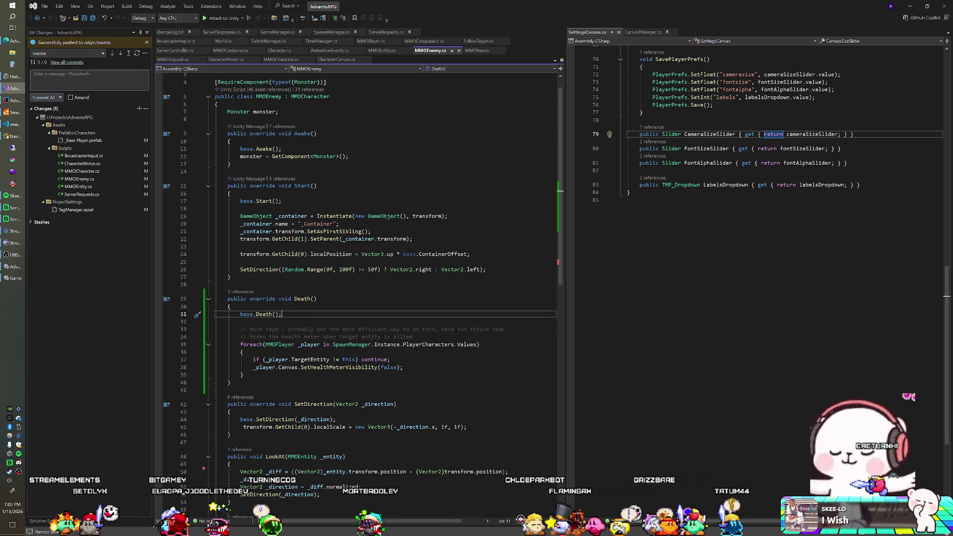
- Delete the health-meter loop from MMOEnemy's Death override, then view MMOEntity.cs
{"action": "left_click", "coordinate": [317, 299]}
{"action": "left_click", "coordinate": [228, 382]}
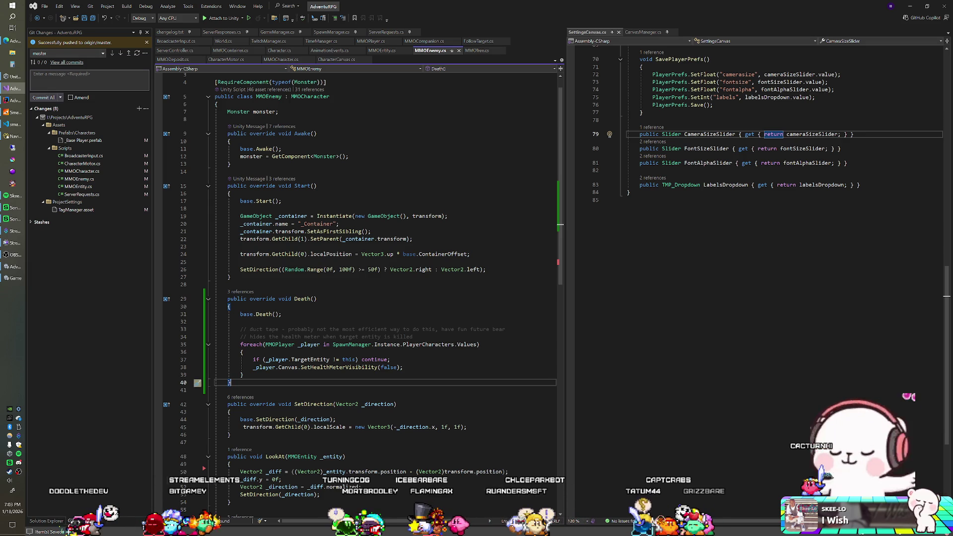
{"action": "mouse_move", "coordinate": [278, 360]}
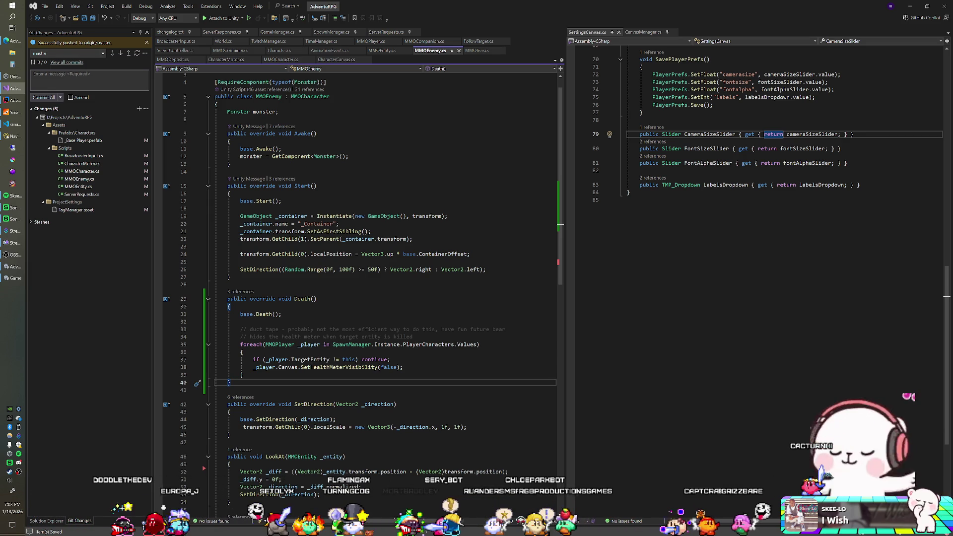
{"action": "mouse_move", "coordinate": [243, 375]}
{"action": "left_mouse_down"}
{"action": "mouse_move", "coordinate": [241, 322]}
{"action": "mouse_move", "coordinate": [219, 299]}
{"action": "mouse_move", "coordinate": [231, 277]}
{"action": "mouse_move", "coordinate": [233, 330]}
{"action": "left_mouse_up"}
{"action": "key", "text": "Delete"}
{"action": "key", "text": "Delete"}
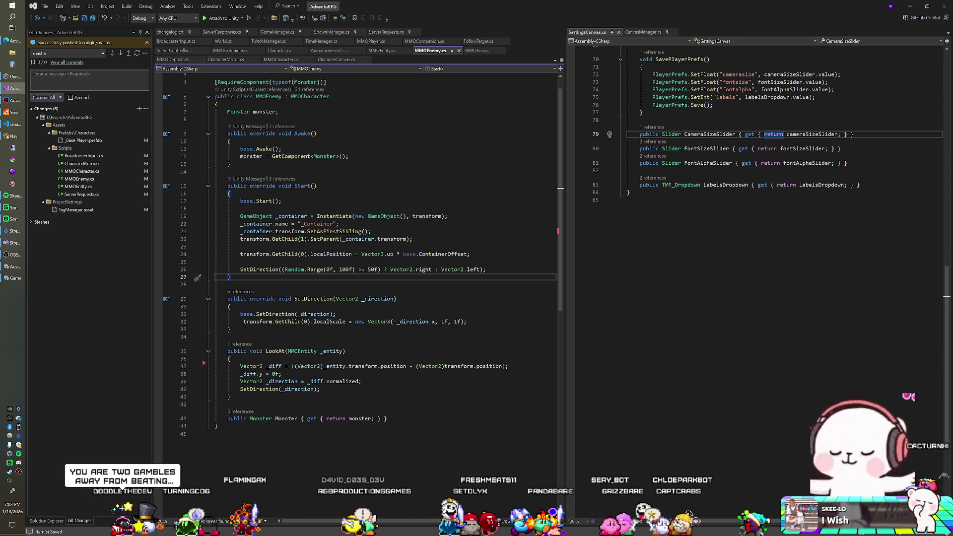
{"action": "left_click", "coordinate": [389, 50]}
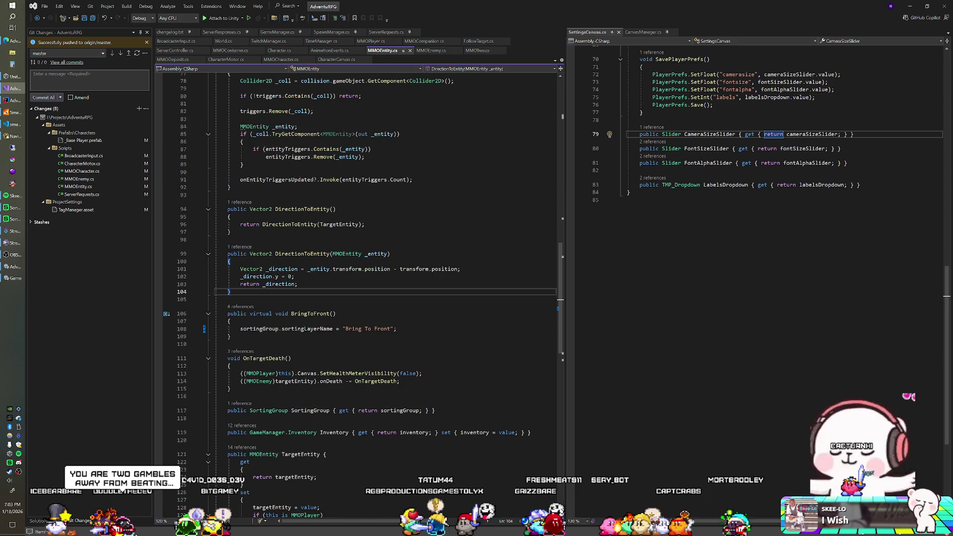
- Paste the health-meter-hiding loop into CoDeath after SetHealthMeterVisibility(true), save, and run in Unity
{"action": "left_click", "coordinate": [281, 60]}
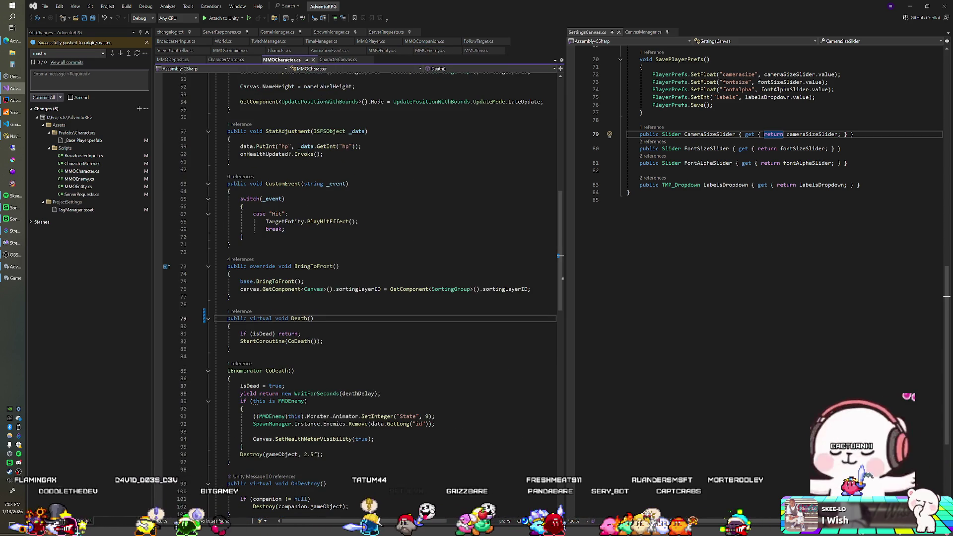
{"action": "scroll", "coordinate": [358, 298], "scroll_direction": "down", "scroll_amount": 1}
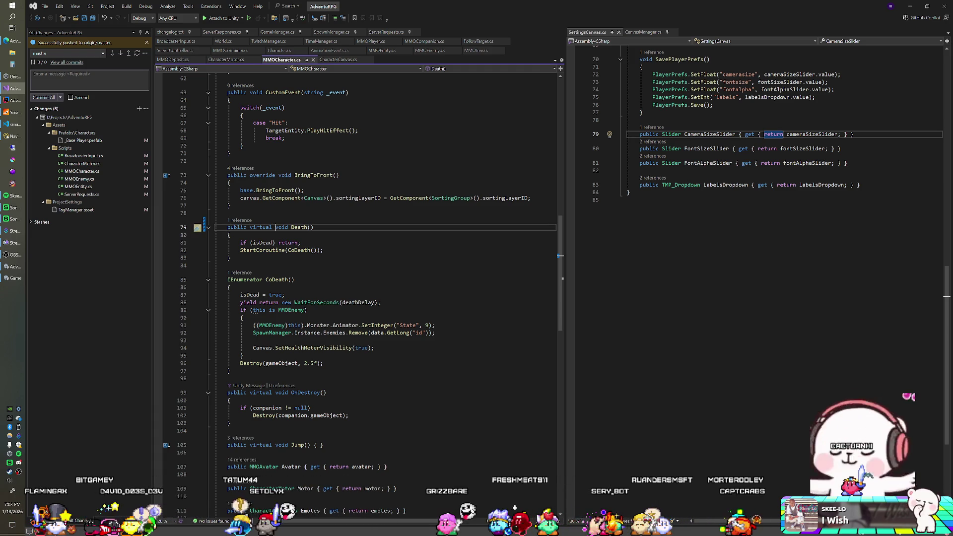
{"action": "left_click", "coordinate": [374, 348]}
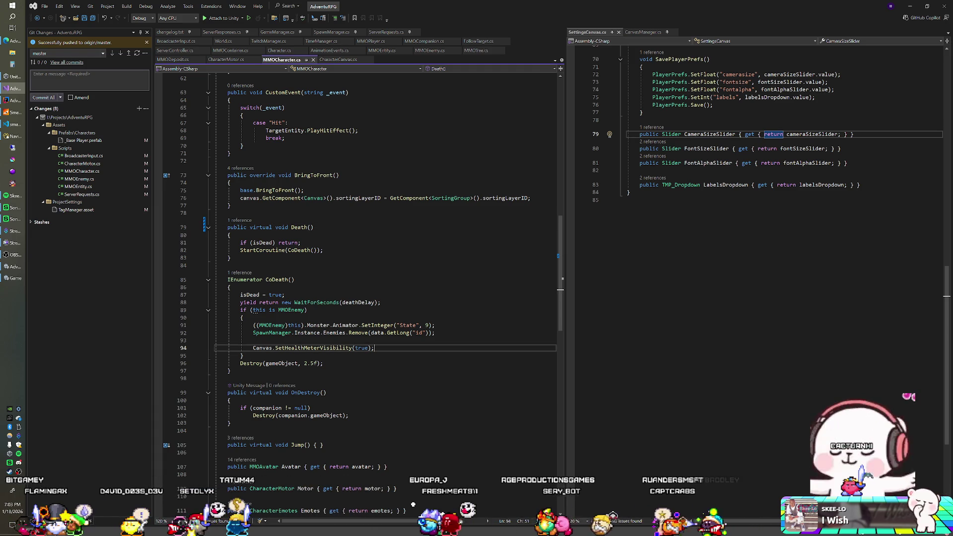
{"action": "key", "text": "ctrl+v"}
{"action": "left_click", "coordinate": [375, 348]}
{"action": "key", "text": "Return"}
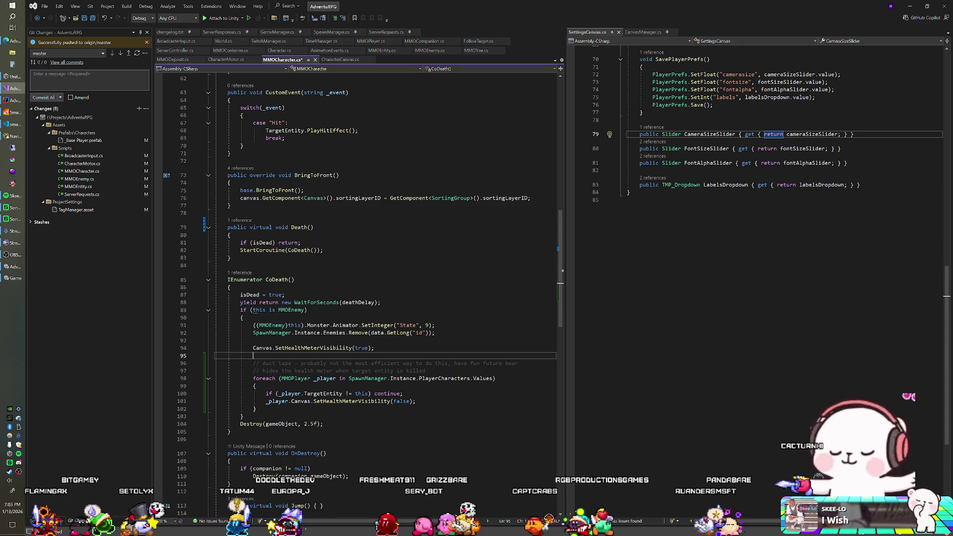
{"action": "left_click", "coordinate": [417, 402]}
{"action": "key", "text": "ctrl+s"}
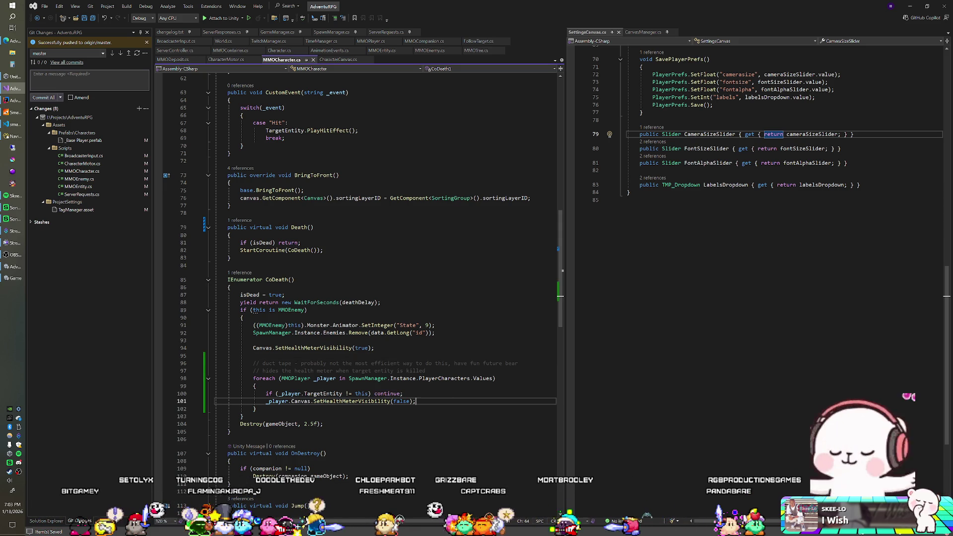
{"action": "left_click", "coordinate": [257, 386]}
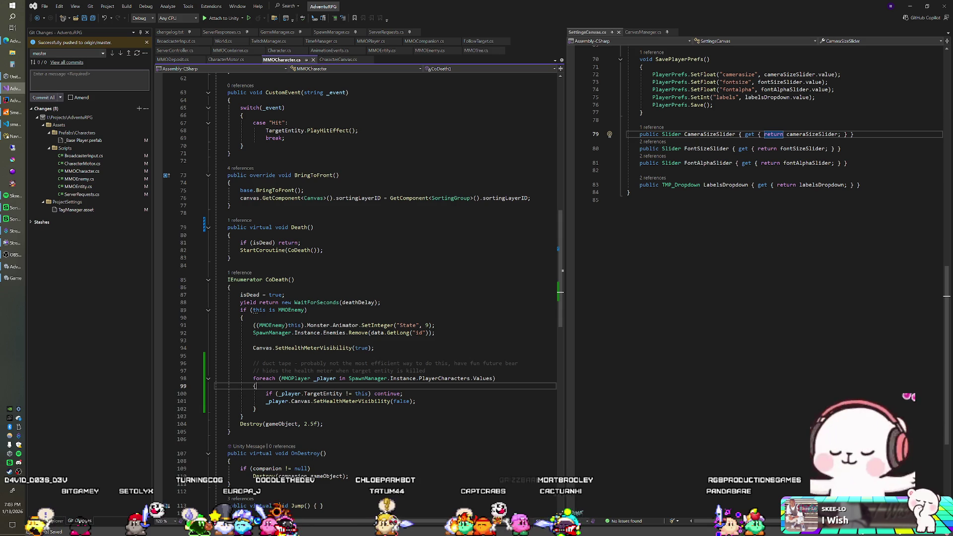
{"action": "key", "text": "alt+Tab"}
{"action": "key", "text": "ctrl+p"}
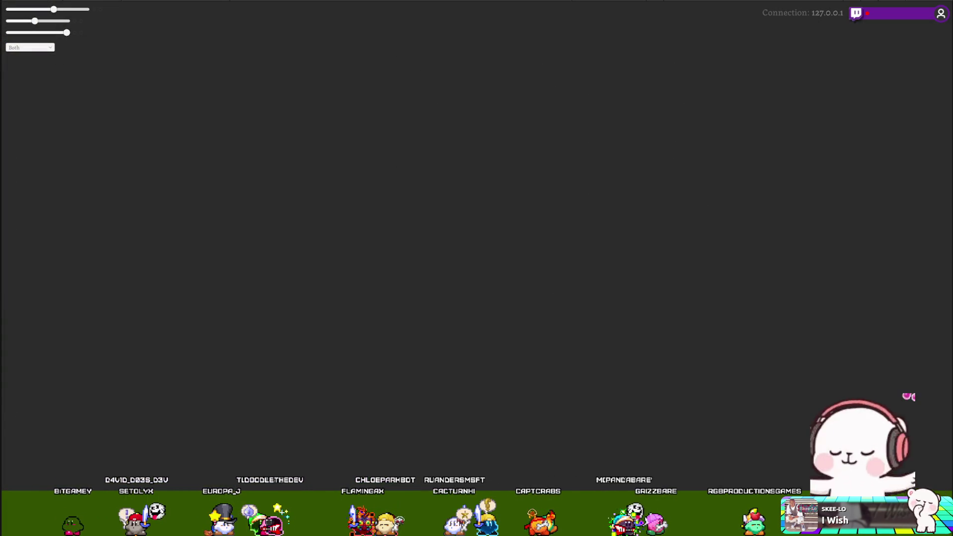
- Stop and restart Play mode in Unity, then bring the running game window forward
{"action": "key", "text": "ctrl+p"}
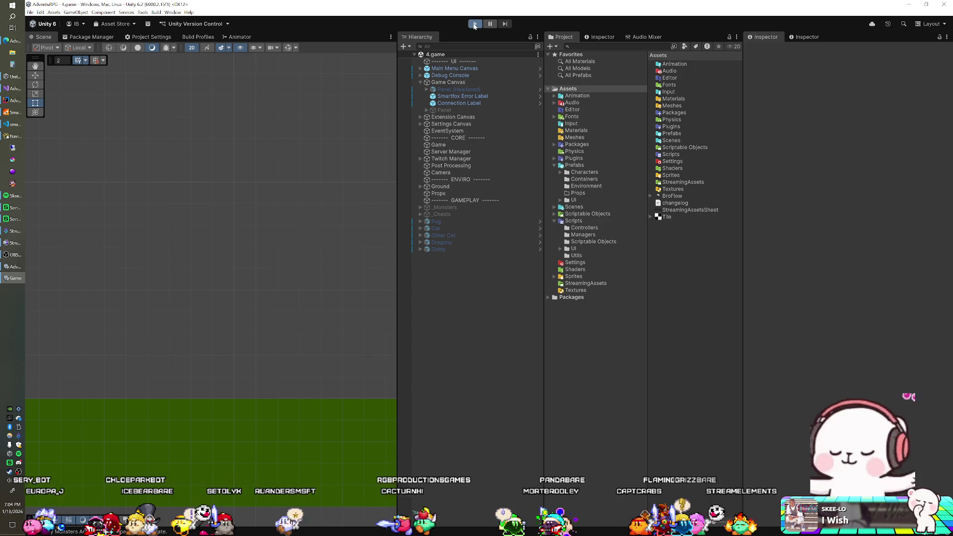
{"action": "key", "text": "ctrl+p"}
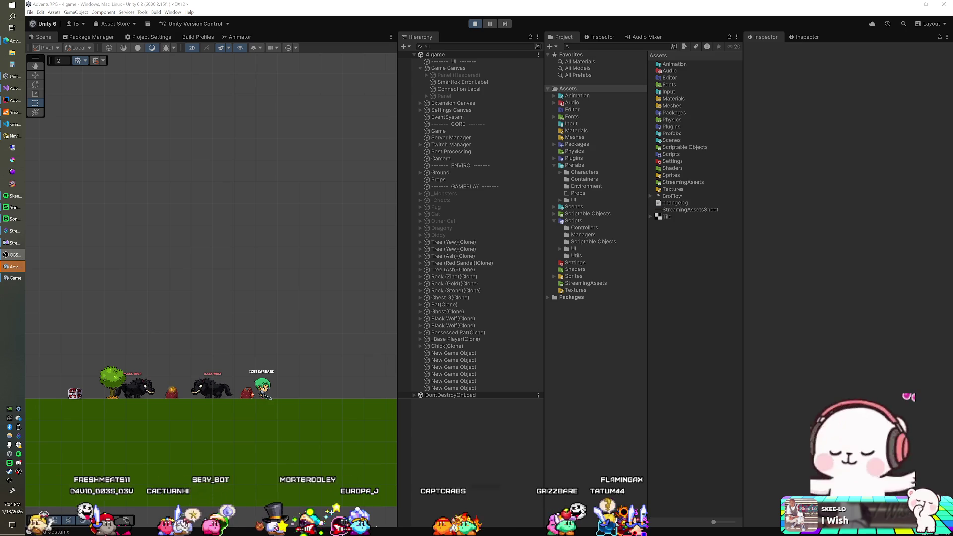
{"action": "left_click", "coordinate": [14, 278]}
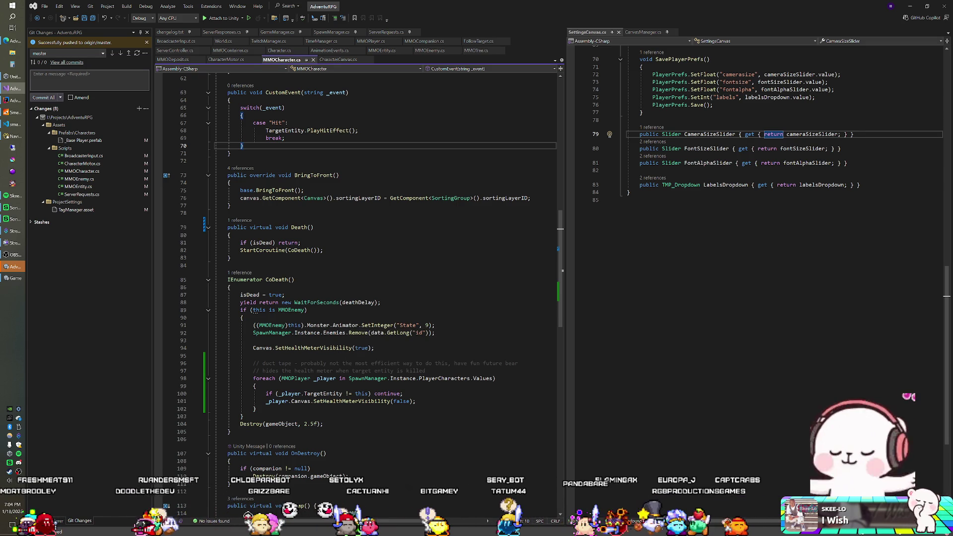
{"action": "left_click", "coordinate": [381, 302]}
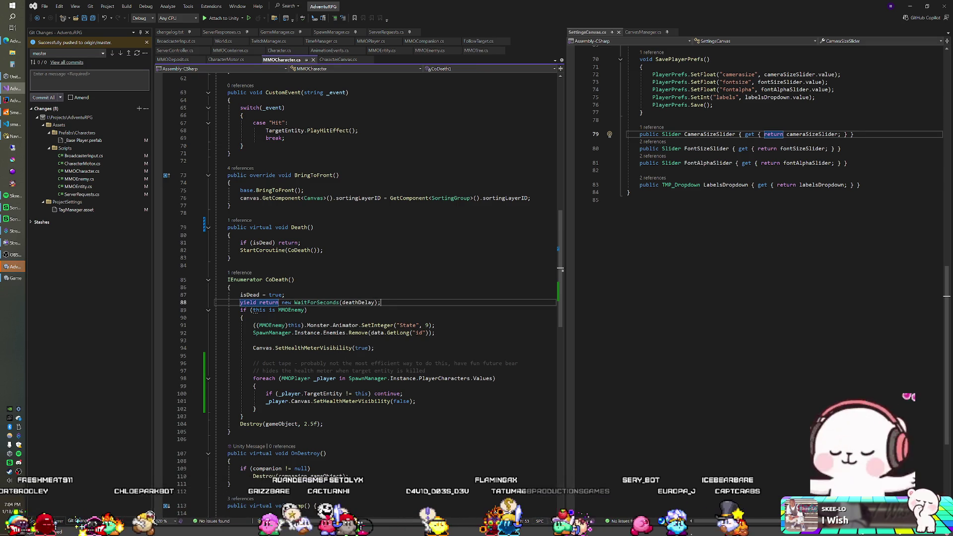
{"action": "left_click", "coordinate": [374, 348]}
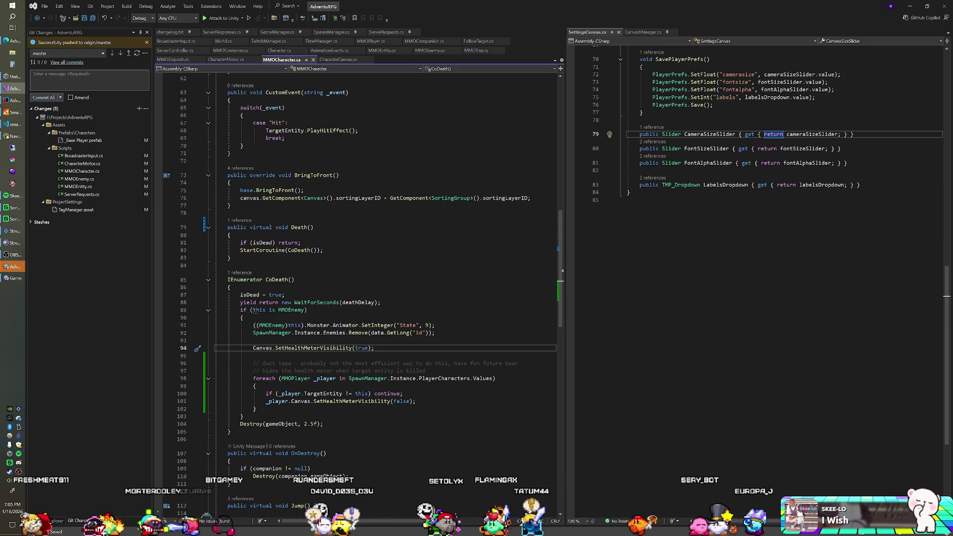
{"action": "left_click", "coordinate": [253, 356]}
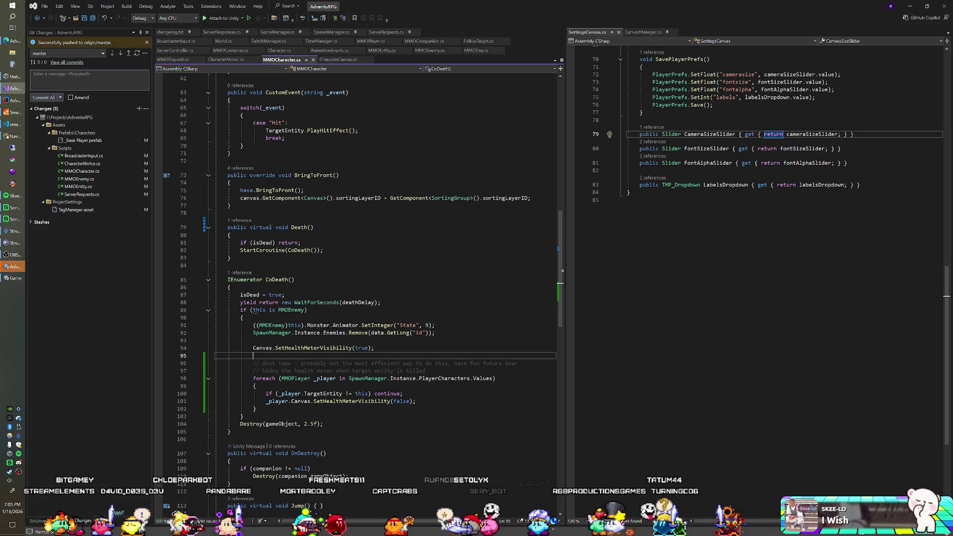
{"action": "key", "text": "alt+Tab"}
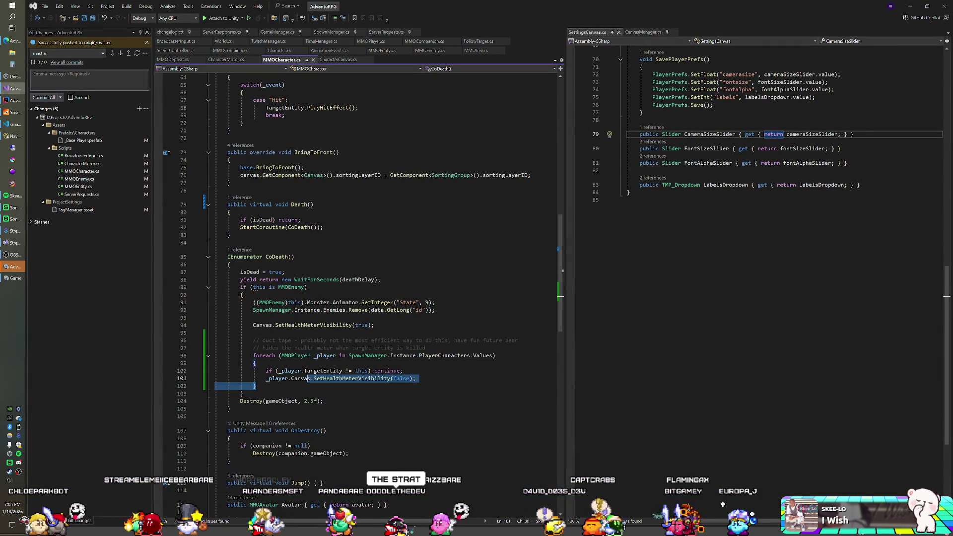
- Cut the health-meter loop out of CoDeath and undo the stray 'yield return new WaitFor' line
{"action": "key", "text": "shift+Up"}
{"action": "key", "text": "shift+Up"}
{"action": "key", "text": "shift+Up"}
{"action": "key", "text": "Delete"}
{"action": "key", "text": "Down"}
{"action": "key", "text": "Down"}
{"action": "key", "text": "Down"}
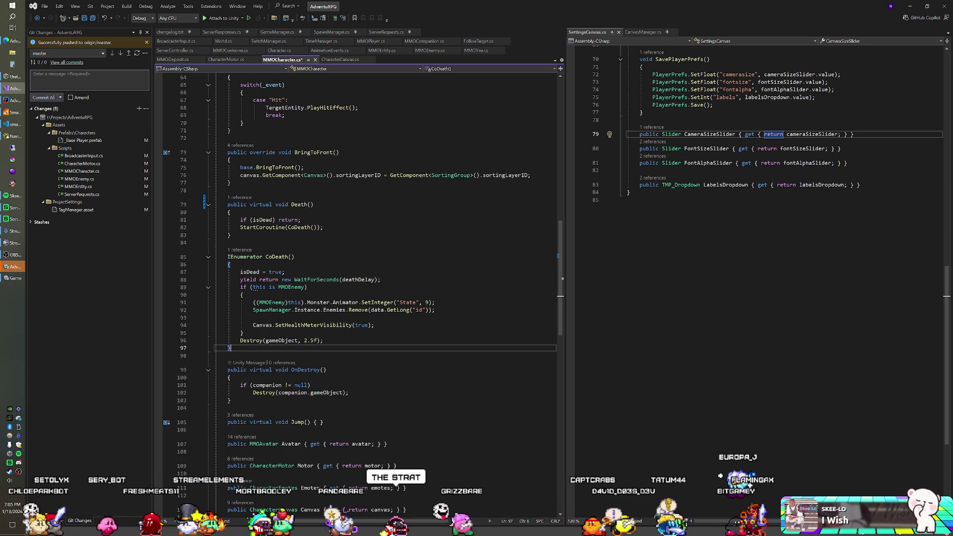
{"action": "key", "text": "Return"}
{"action": "key", "text": "Return"}
{"action": "type", "text": "yield "}
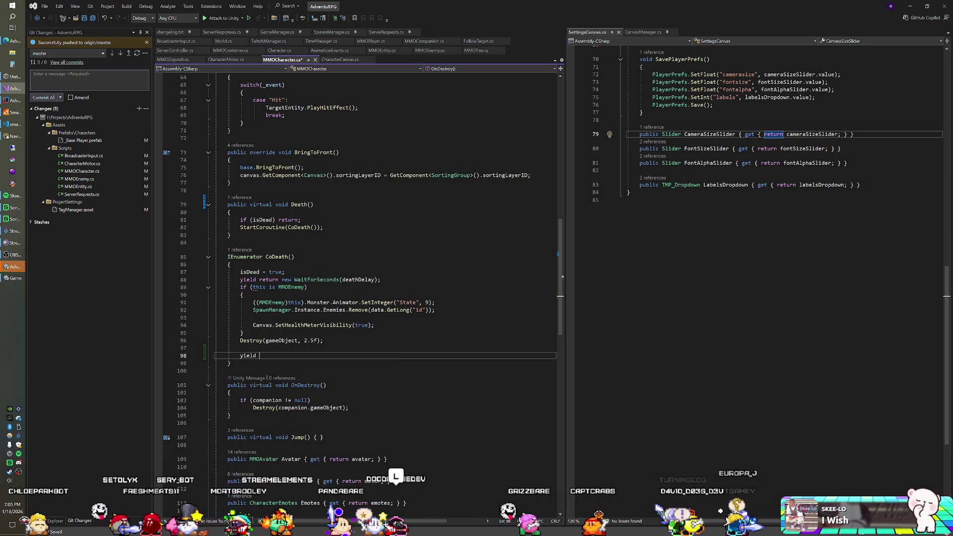
{"action": "type", "text": "return new Wait"}
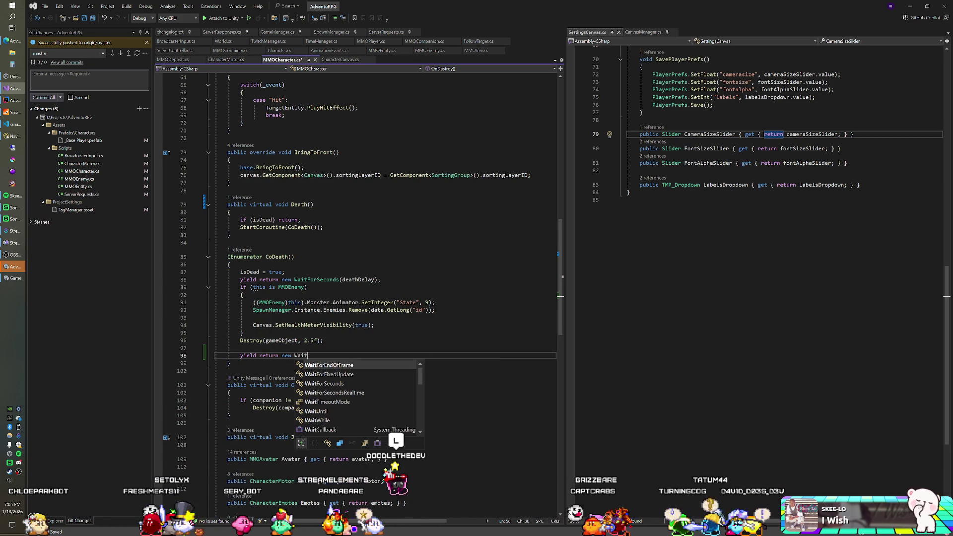
{"action": "type", "text": "For"}
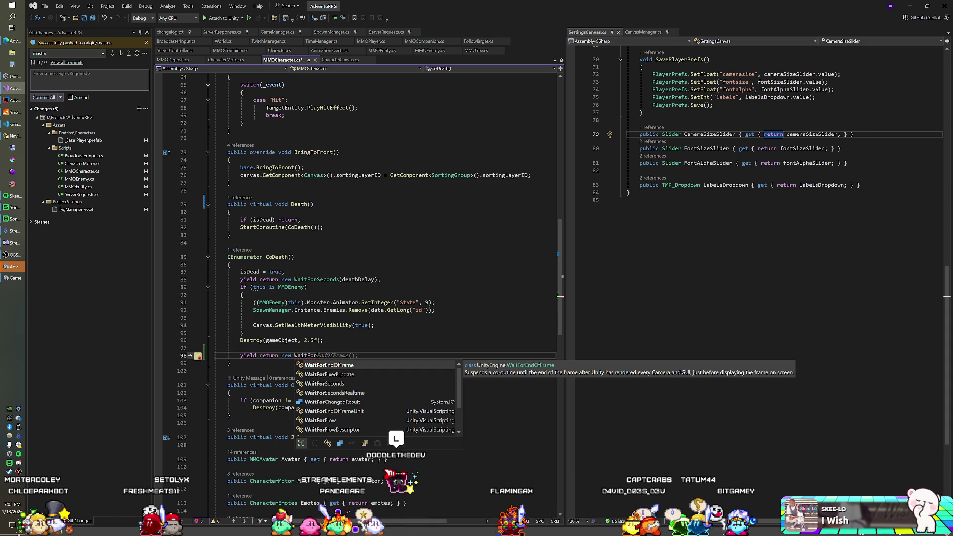
{"action": "key", "text": "ctrl+z"}
{"action": "key", "text": "ctrl+z"}
{"action": "key", "text": "ctrl+z"}
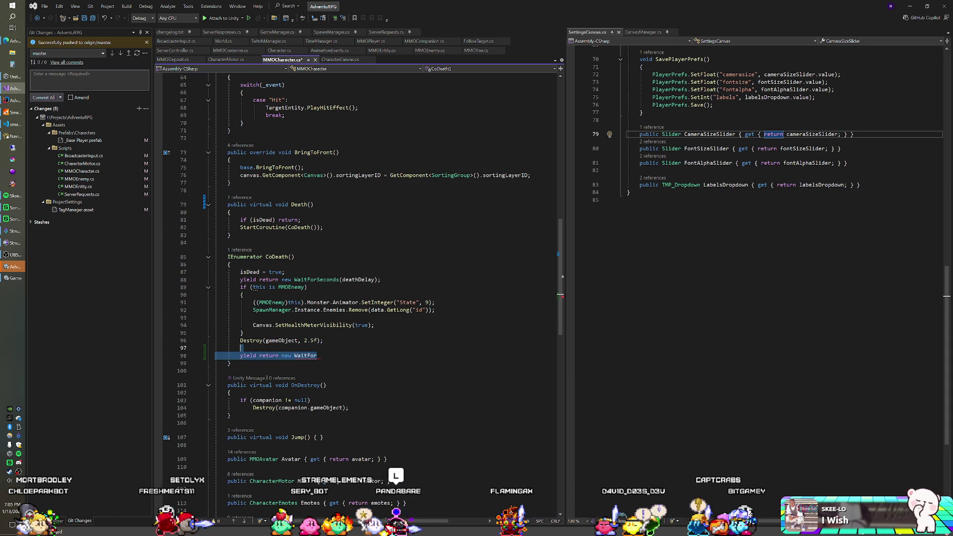
{"action": "key", "text": "ctrl+z"}
{"action": "key", "text": "ctrl+z"}
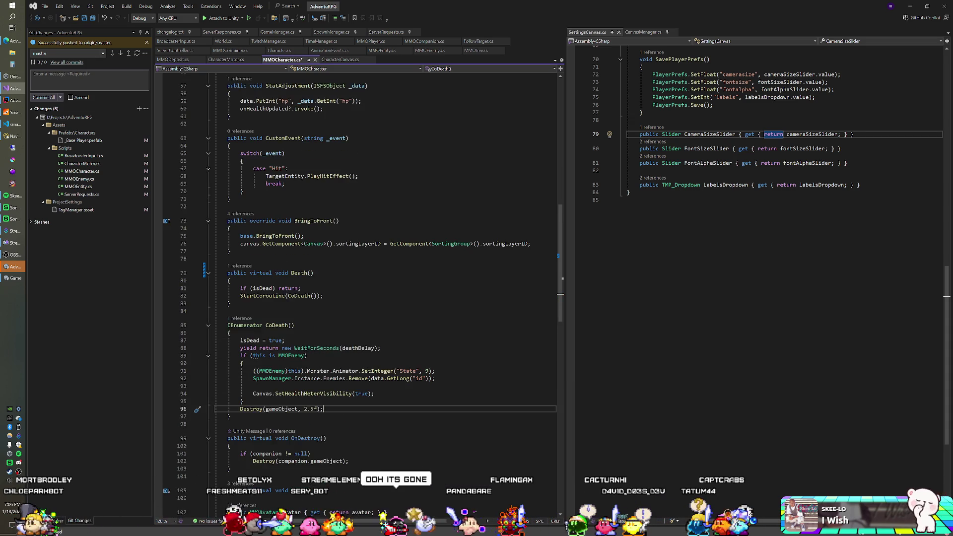
{"action": "key", "text": "ctrl+y"}
{"action": "key", "text": "ctrl+y"}
{"action": "scroll", "coordinate": [357, 298], "scroll_direction": "down", "scroll_amount": 1}
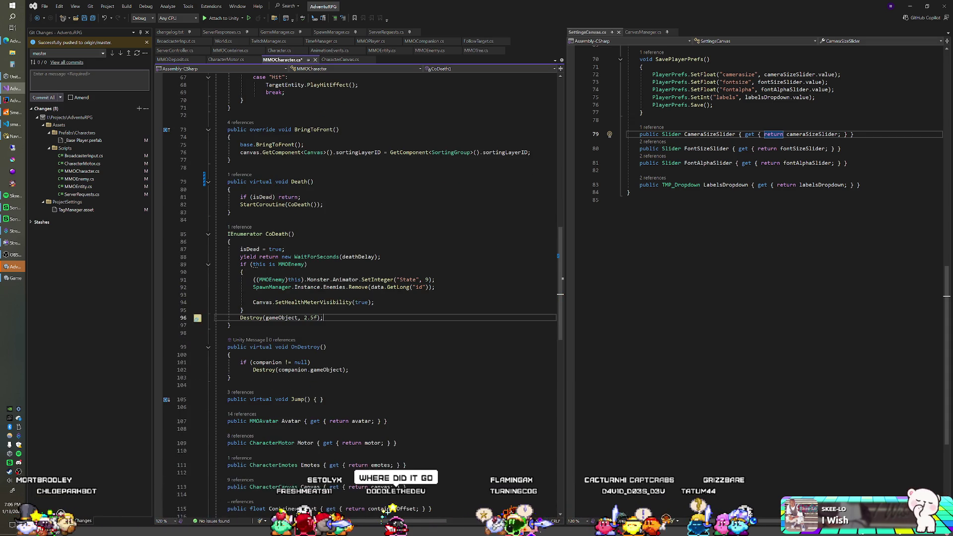
- Paste the loop below Destroy(companion.gameObject) in OnDestroy, tidy spacing, save, and return to Unity
{"action": "left_click", "coordinate": [350, 370]}
{"action": "key", "text": "Return"}
{"action": "key", "text": "ctrl+v"}
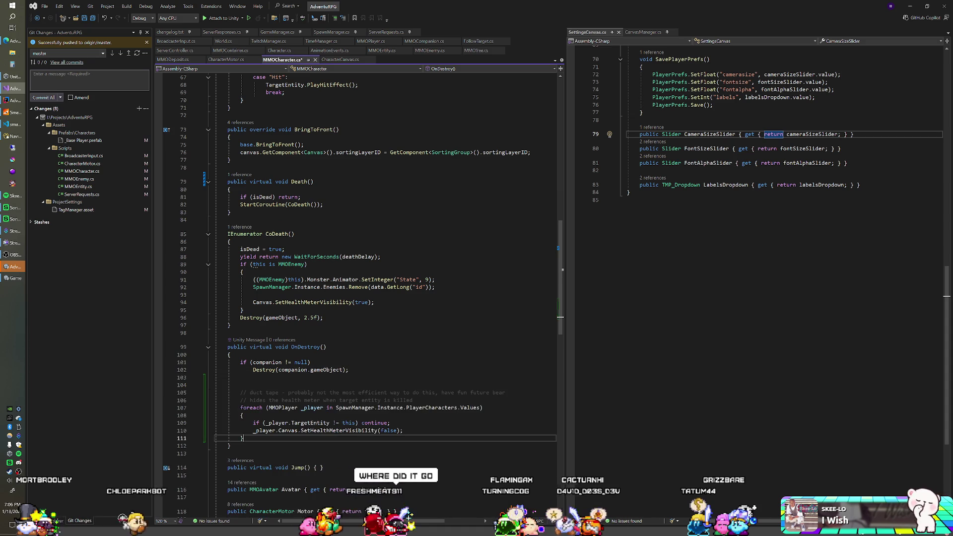
{"action": "left_click", "coordinate": [350, 370]}
{"action": "key", "text": "shift+Down"}
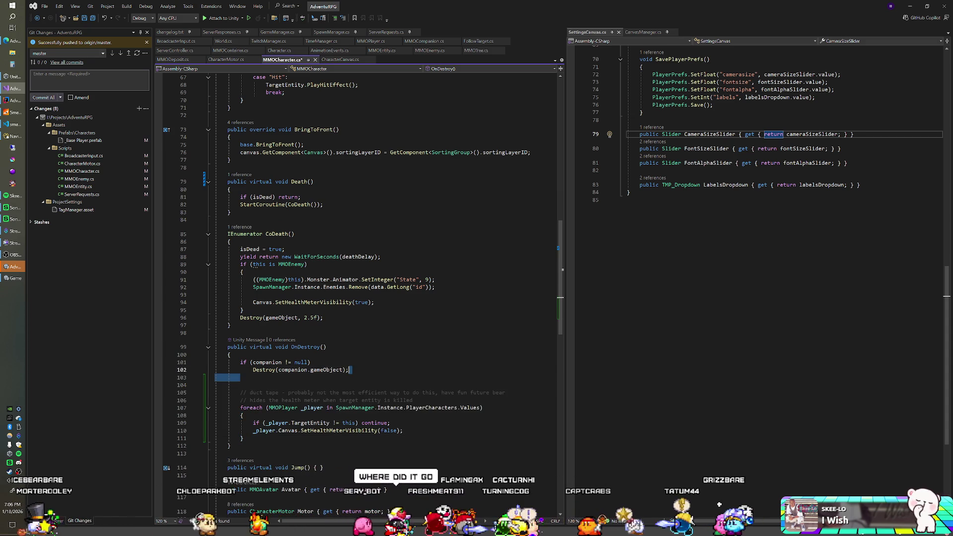
{"action": "key", "text": "Delete"}
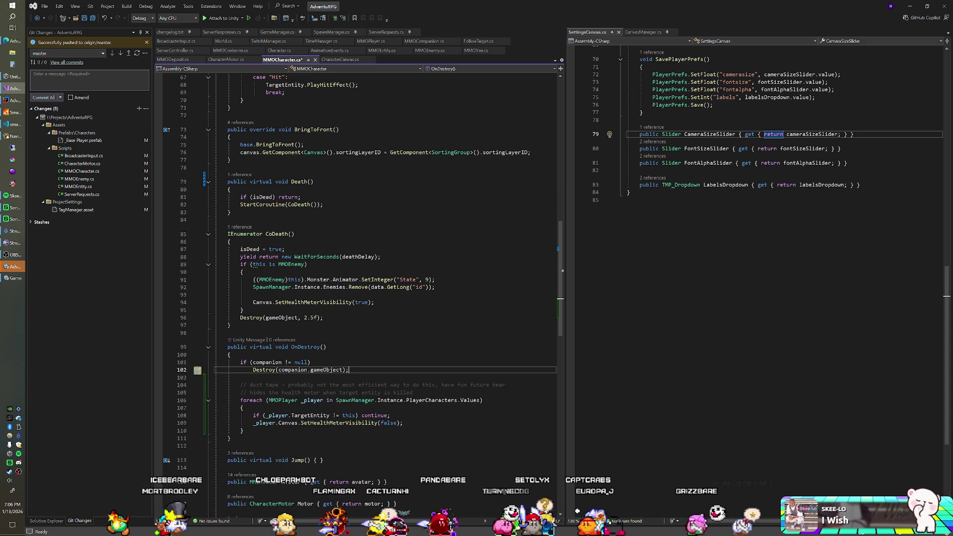
{"action": "key", "text": "ctrl+s"}
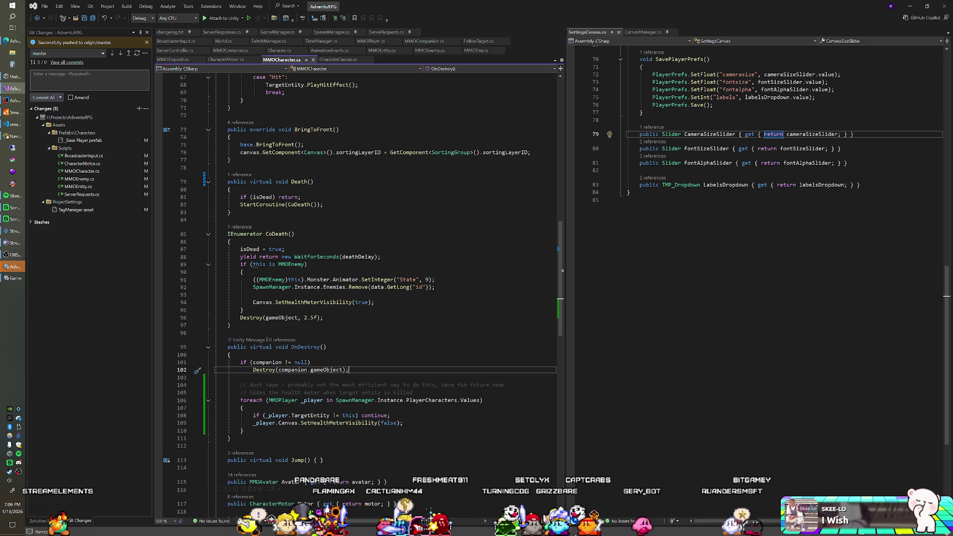
{"action": "key", "text": "alt+Tab"}
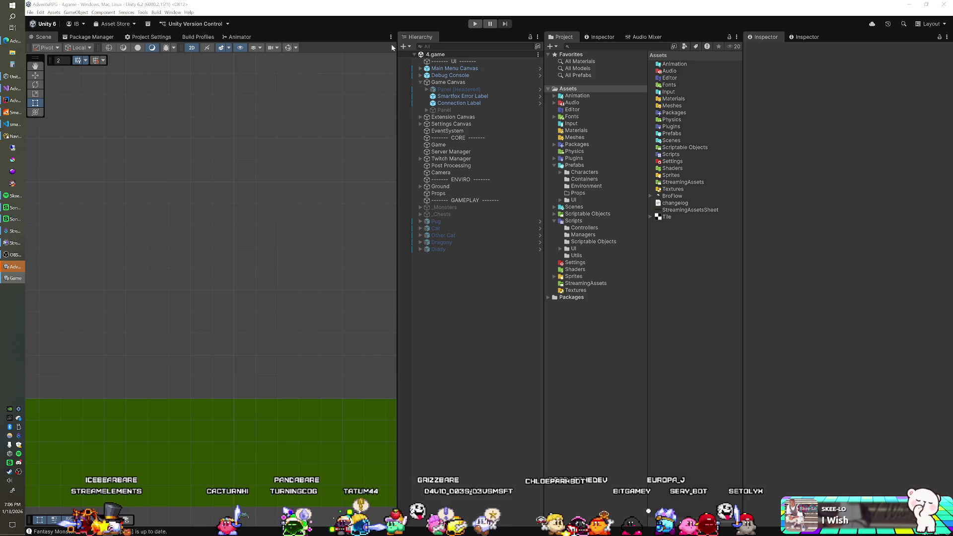
- Run the recompiled game in Play mode and show it full screen
{"action": "left_click", "coordinate": [472, 24]}
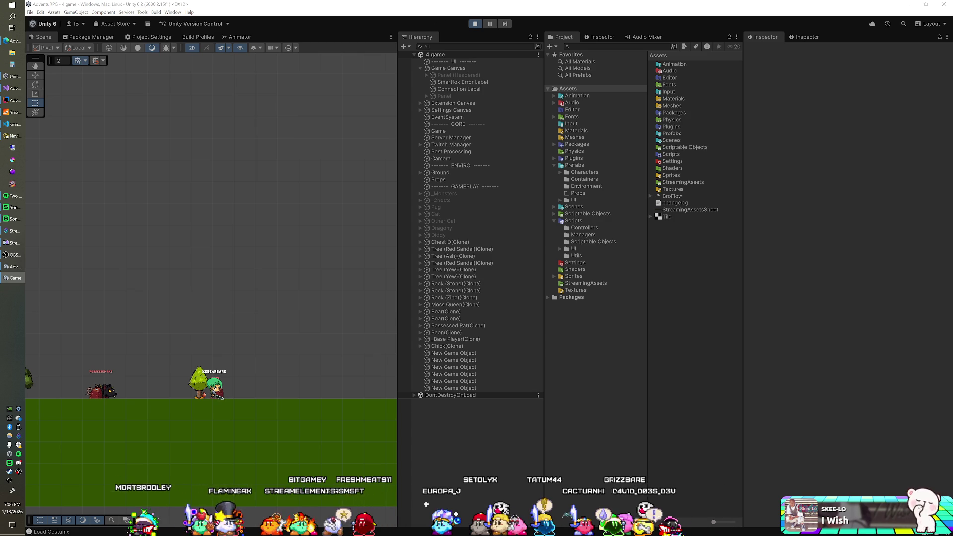
{"action": "key", "text": "F11"}
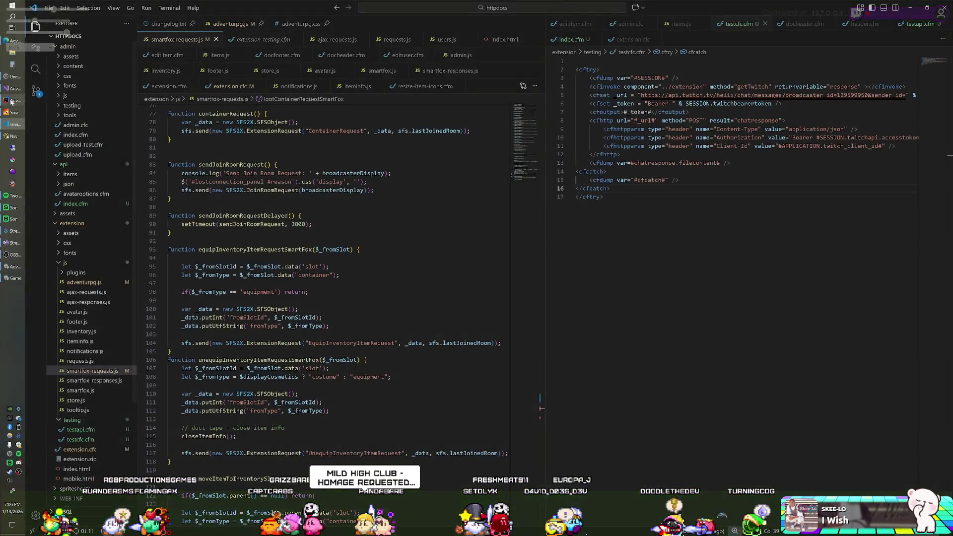
- Remove the health-meter loop from OnDestroy and add 'yield return new WaitForSeconds(2..5f);' in CoDeath
{"action": "key", "text": "Down"}
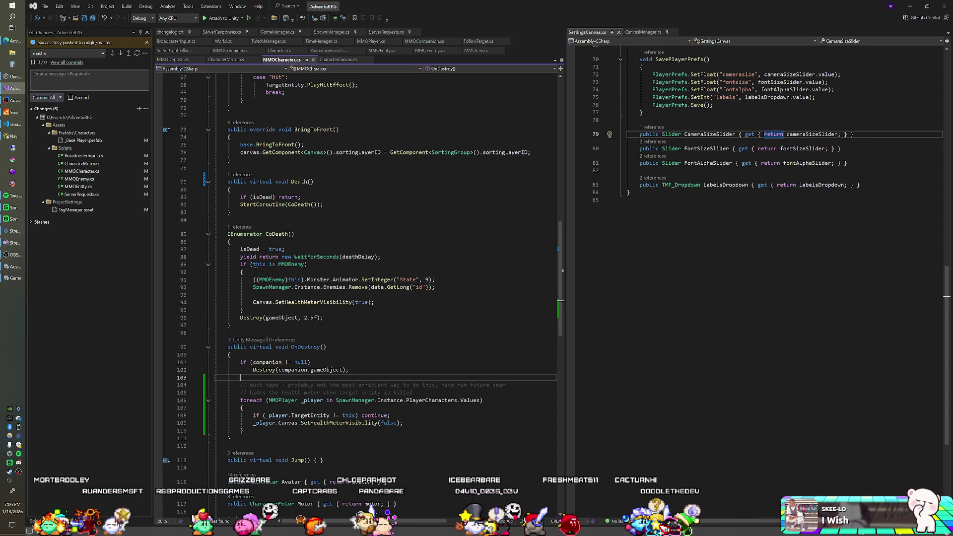
{"action": "key", "text": "shift+Down"}
{"action": "key", "text": "shift+Down"}
{"action": "key", "text": "shift+Down"}
{"action": "key", "text": "Delete"}
{"action": "key", "text": "alt+Up"}
{"action": "key", "text": "alt+Up"}
{"action": "key", "text": "alt+Up"}
{"action": "key", "text": "Return"}
{"action": "type", "text": "yield return new WaitFor"}
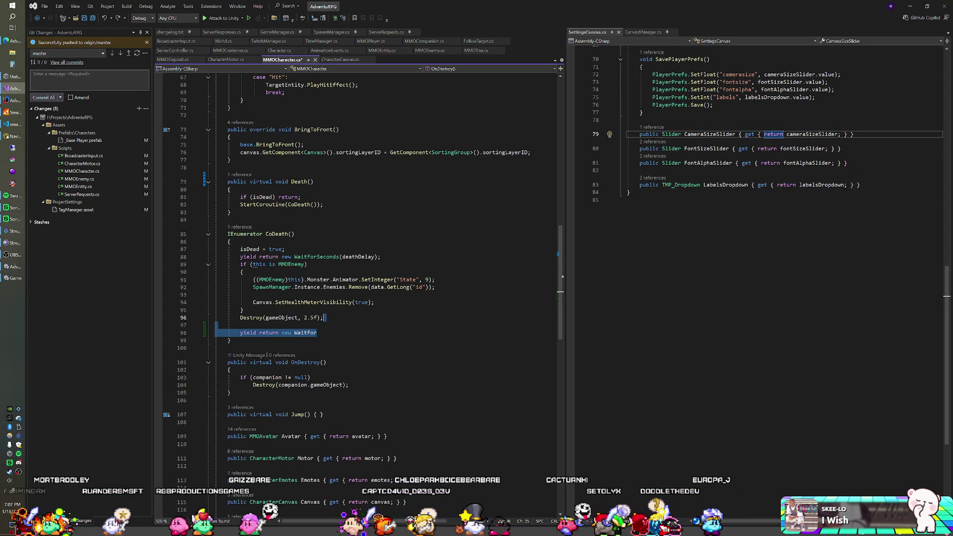
{"action": "type", "text": "S"}
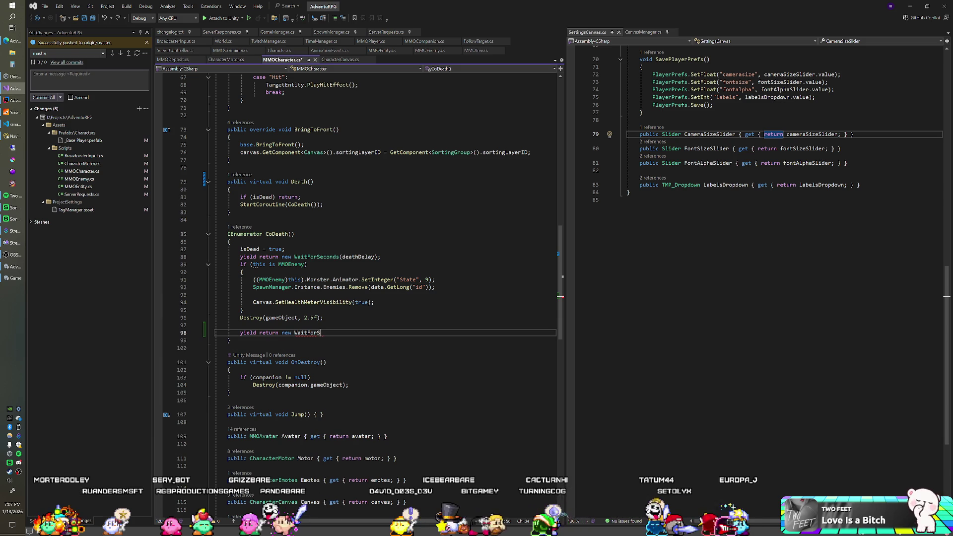
{"action": "type", "text": "econds(2.."}
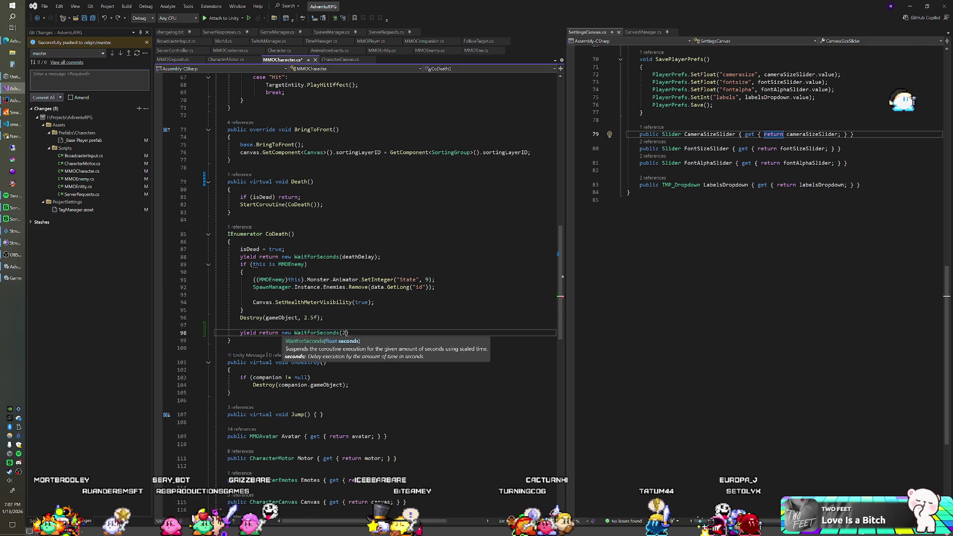
{"action": "type", "text": "5f);"}
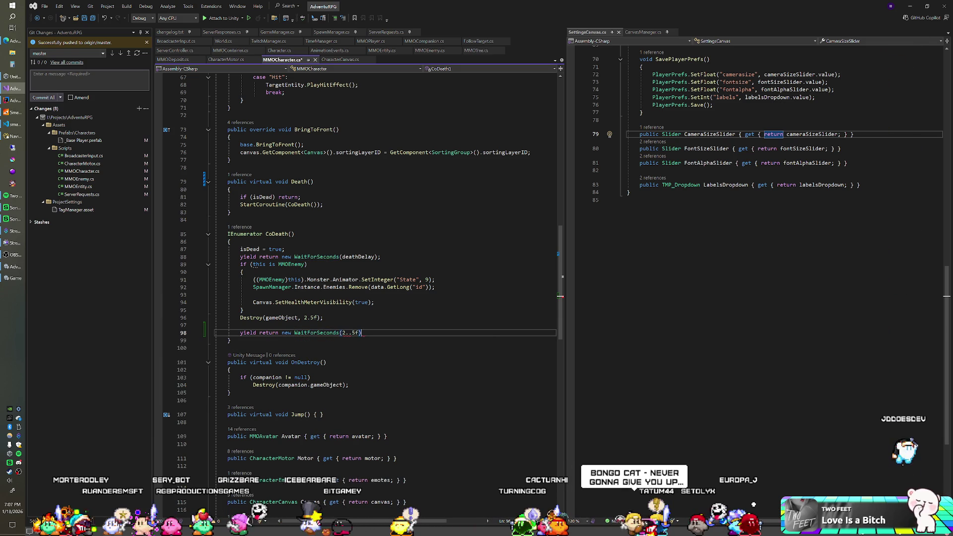
- Paste the loop hiding targeting players' health meters below the wait, then go to the 2..5f value
{"action": "key", "text": "Return"}
{"action": "key", "text": "Return"}
{"action": "type", "text": "// duct tape - probably not the most efficient way to do this, have fun future bear         // hides the health meter when target entity is killed         foreach (MMOPlayer _player in SpawnManager.Instance.PlayerCharacters.Values)         {             if (_player.TargetEntity != this) continue;             _player.Canvas.SetHealthMeterVisibility(false);         }"}
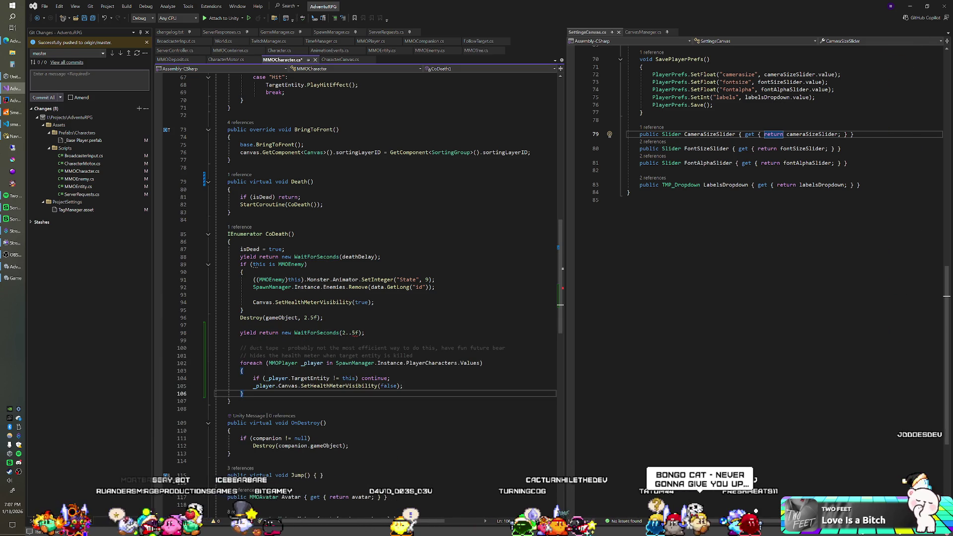
{"action": "left_click", "coordinate": [346, 333]}
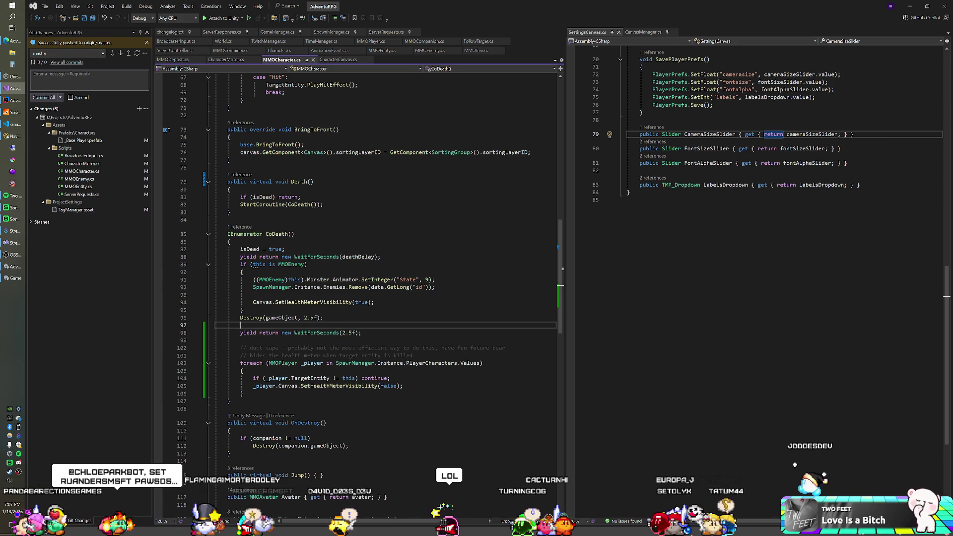
{"action": "key", "text": "alt+Tab"}
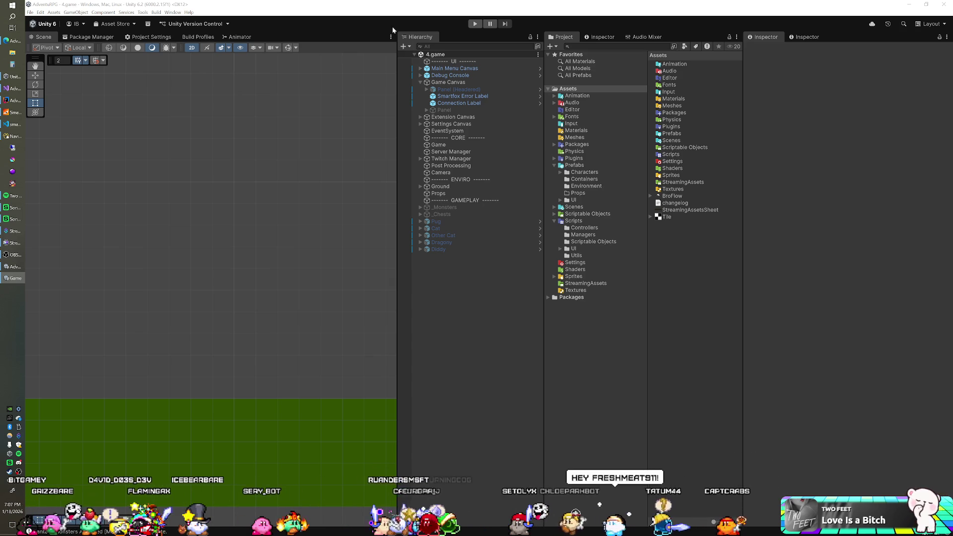
- Run the game full screen in Unity's Play mode to test the health-meter change
{"action": "left_click", "coordinate": [360, 14]}
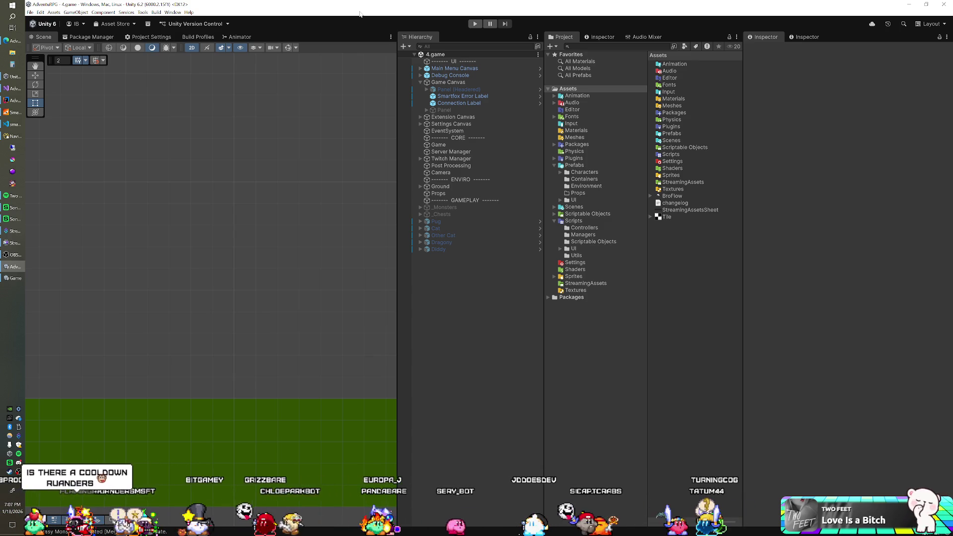
{"action": "left_click", "coordinate": [472, 24]}
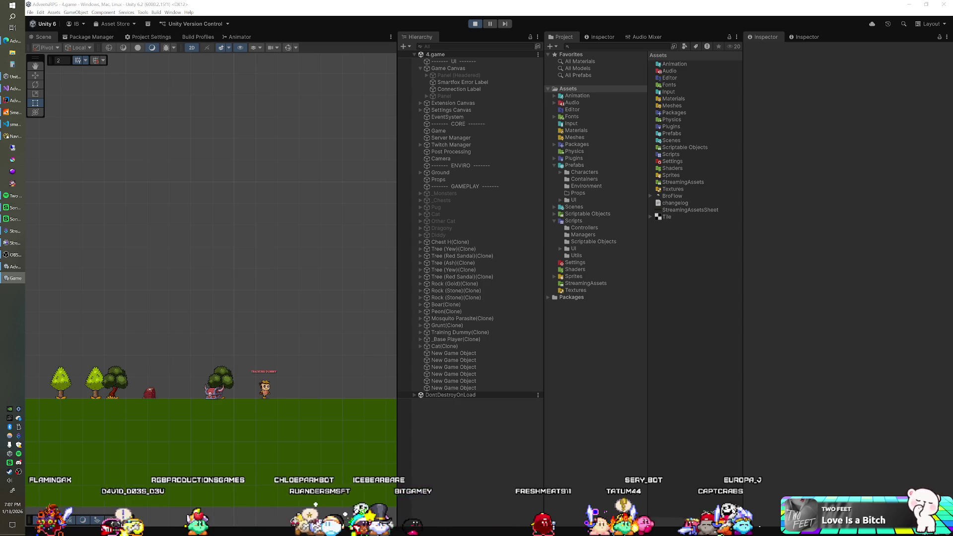
{"action": "key", "text": "F11"}
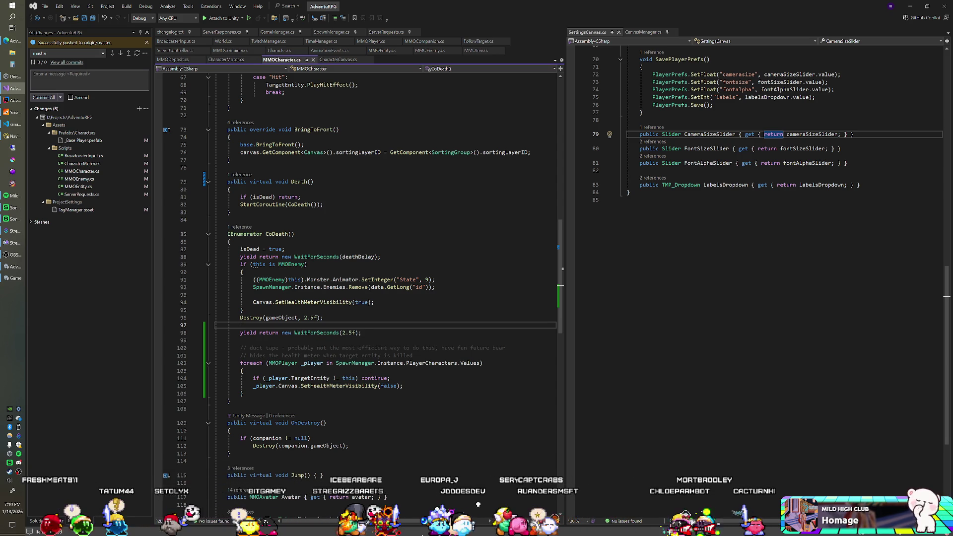
{"action": "mouse_move", "coordinate": [328, 334]}
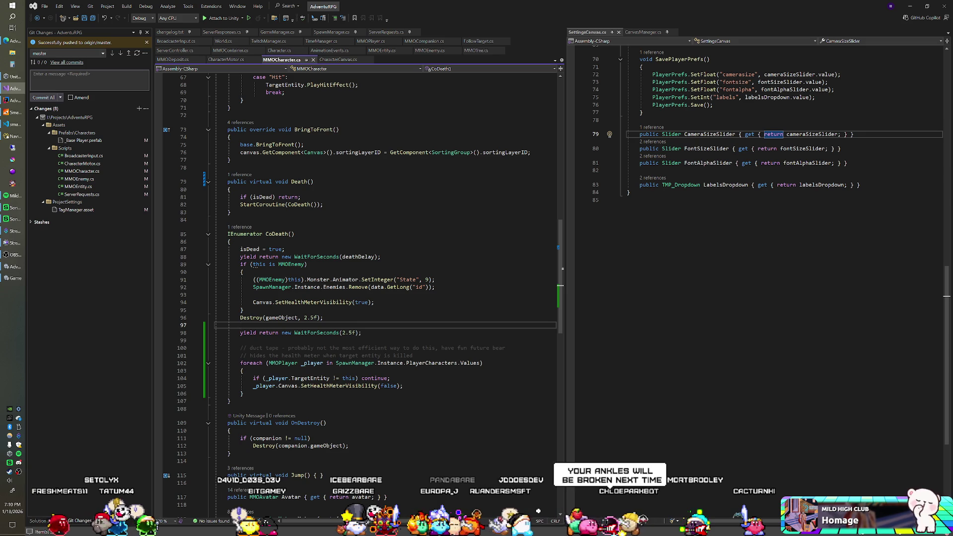
{"action": "key", "text": "alt+Tab"}
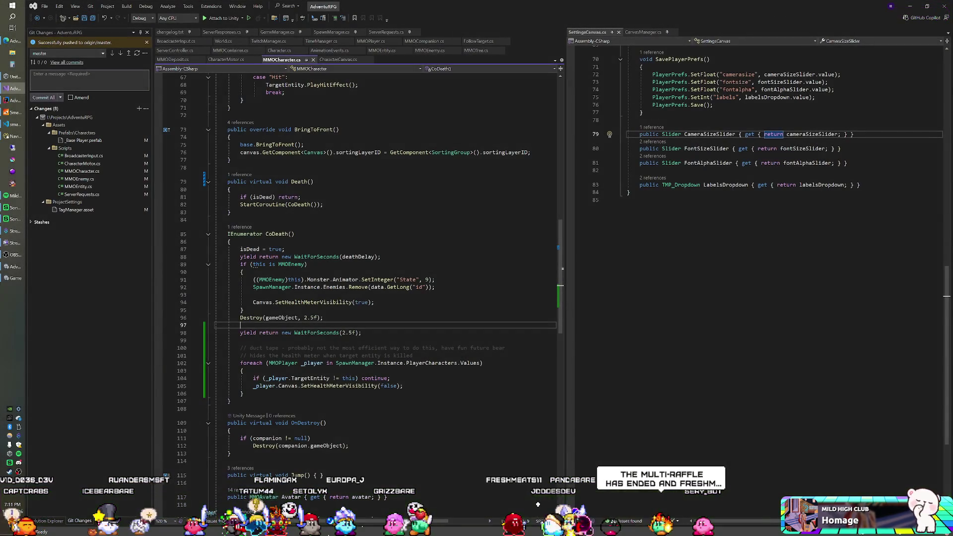
{"action": "left_click", "coordinate": [228, 220]}
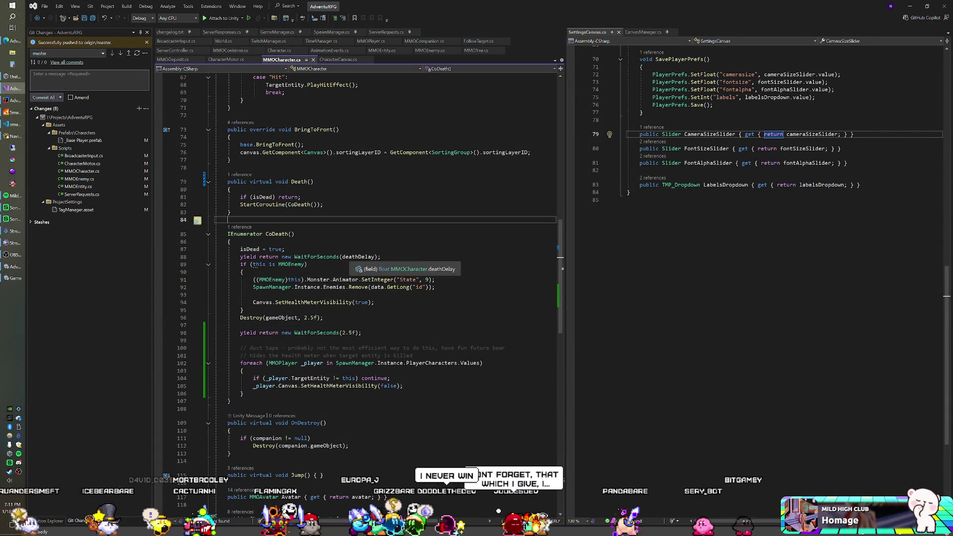
{"action": "scroll", "coordinate": [347, 258], "scroll_direction": "down", "scroll_amount": 1}
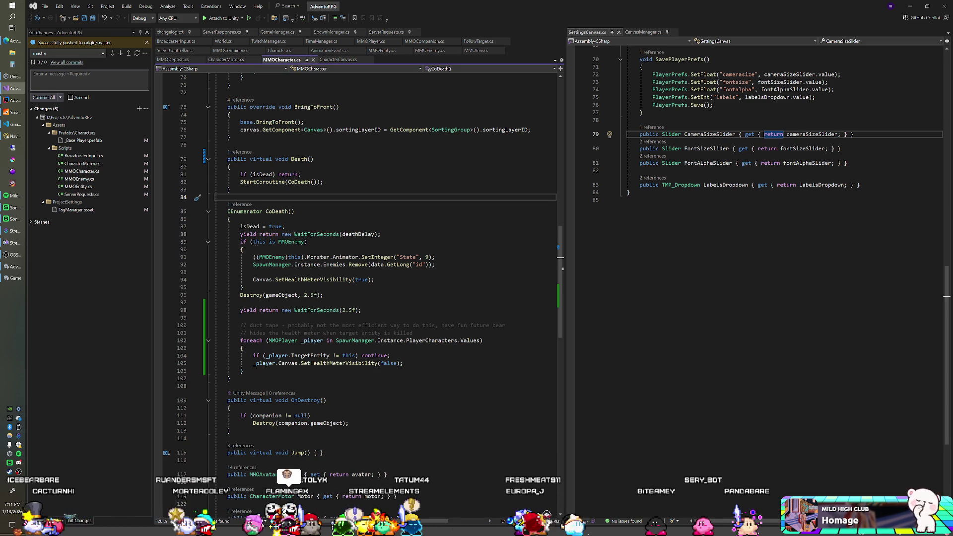
- Add Debug.Log(_player.TargetEntity) as the first line of the player loop and let Unity recompile
{"action": "left_click", "coordinate": [242, 348]}
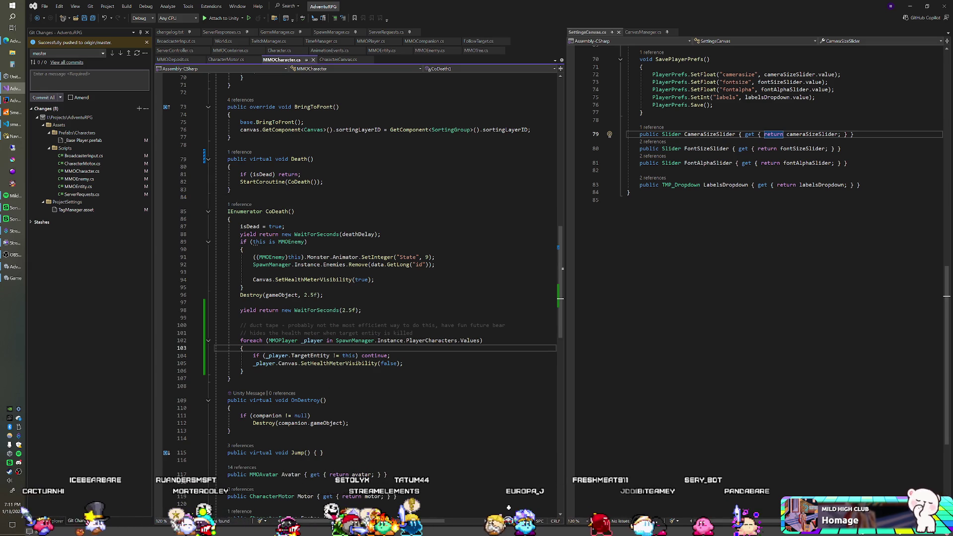
{"action": "key", "text": "Return"}
{"action": "type", "text": "Debug.l"}
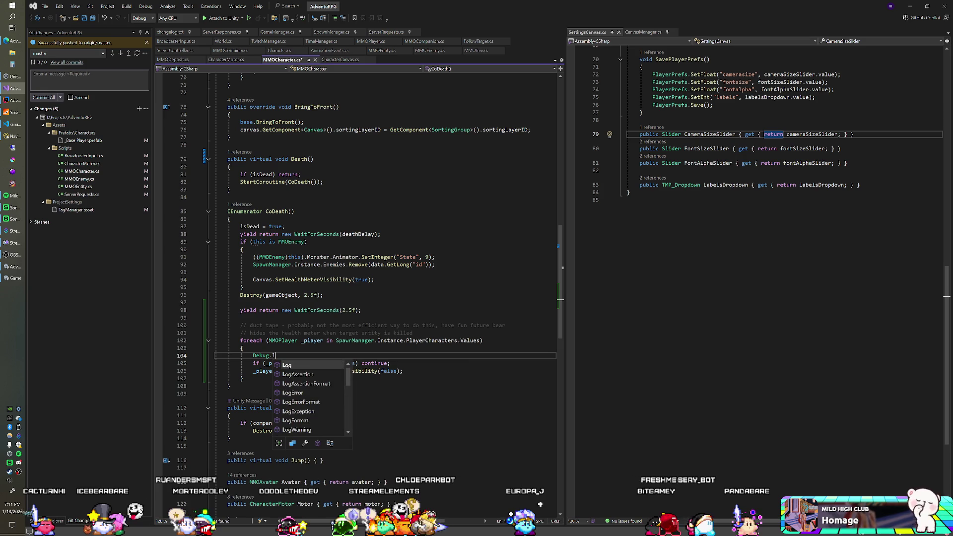
{"action": "type", "text": "Log(_pla"}
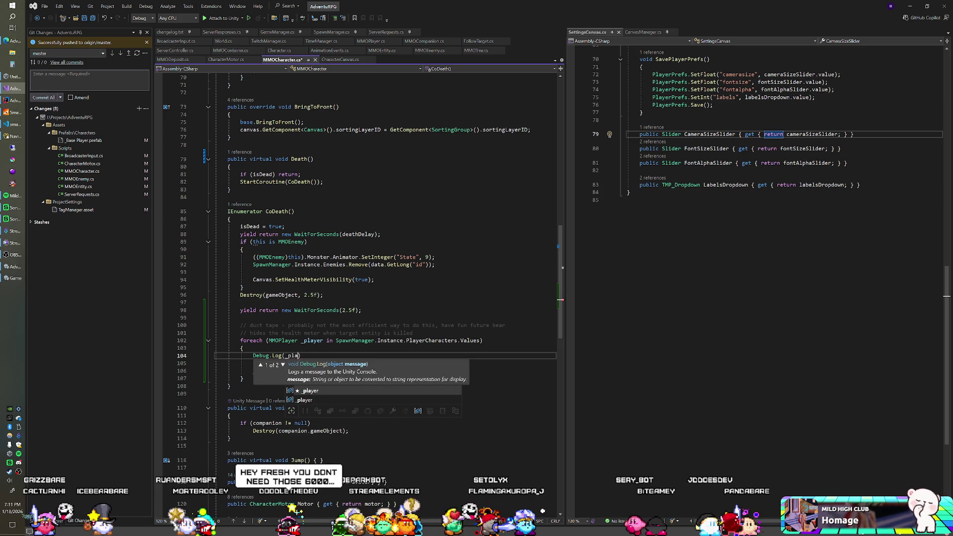
{"action": "type", "text": "yer.TargetEntity"}
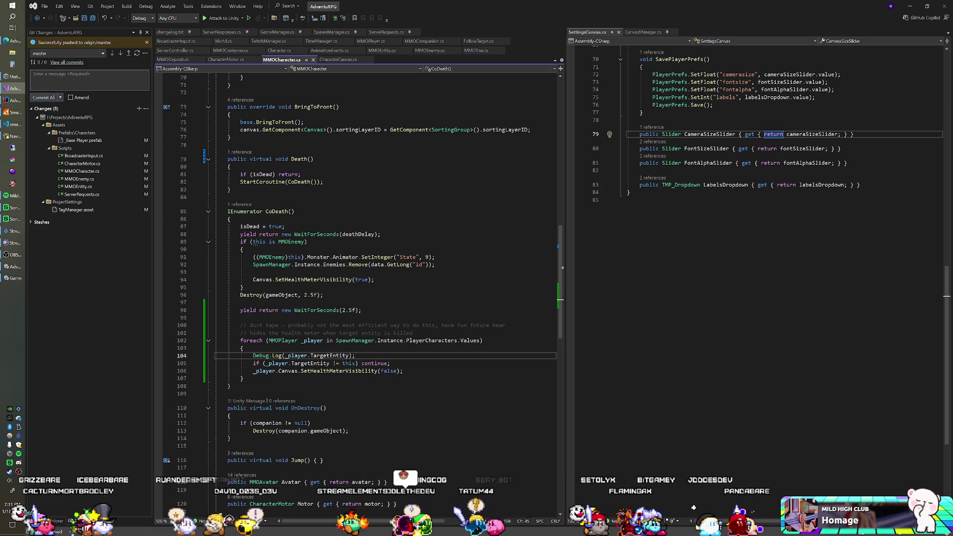
{"action": "key", "text": "alt+Tab"}
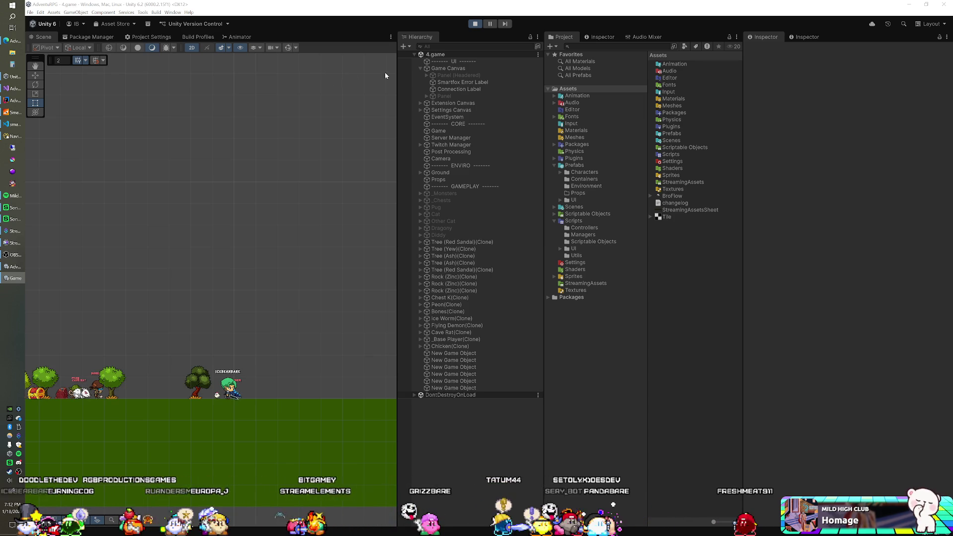
- Bring the Unity editor back into focus to test the logging
{"action": "left_click", "coordinate": [443, 16]}
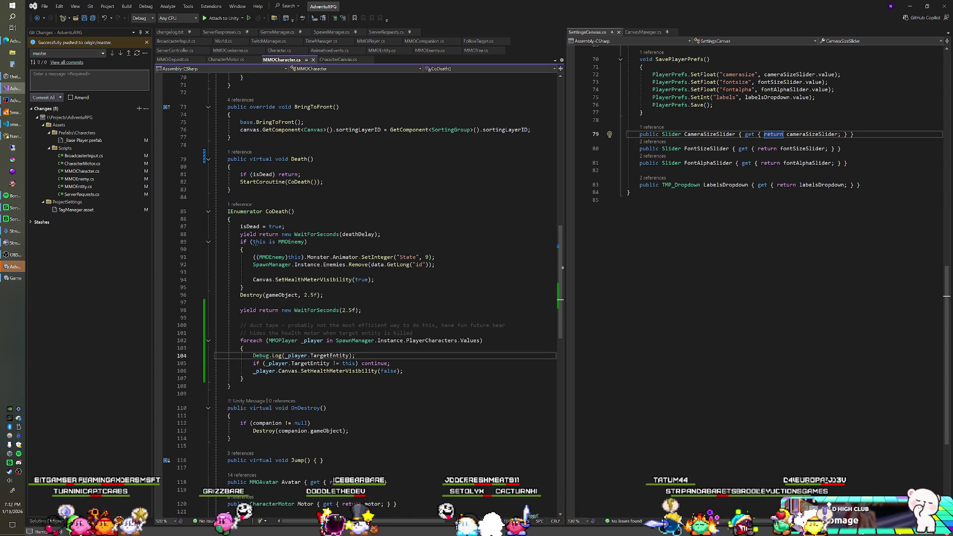
- Try Play mode in Unity, hit the compiler error, and open MMOCharacter.cs at CoDeath
{"action": "left_click", "coordinate": [295, 211]}
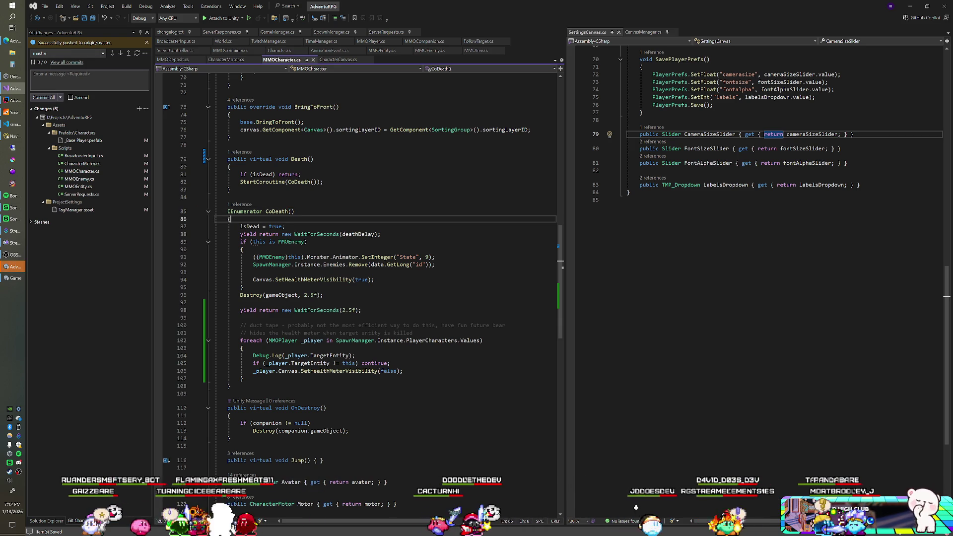
{"action": "left_click", "coordinate": [14, 278]}
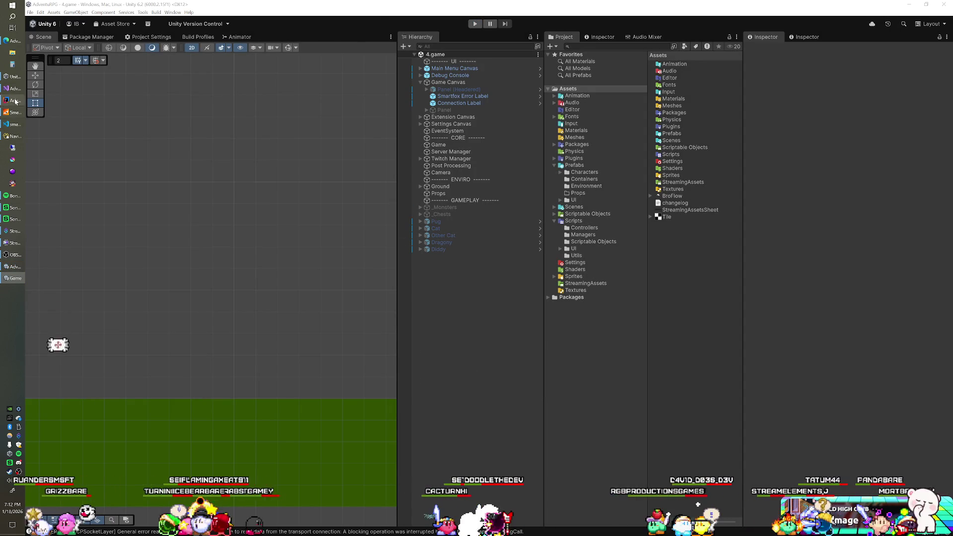
{"action": "left_click", "coordinate": [21, 92]}
{"action": "left_click", "coordinate": [14, 278]}
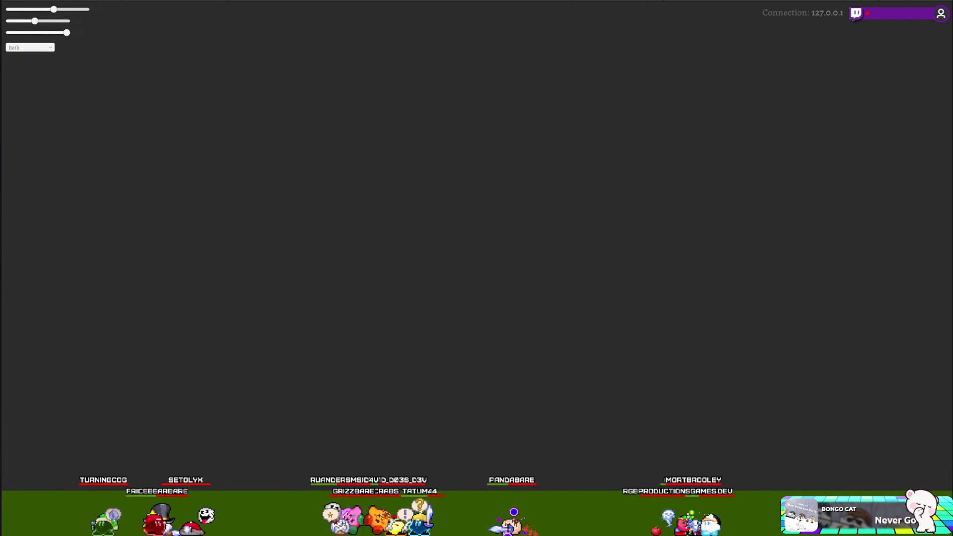
{"action": "key", "text": "alt+Tab"}
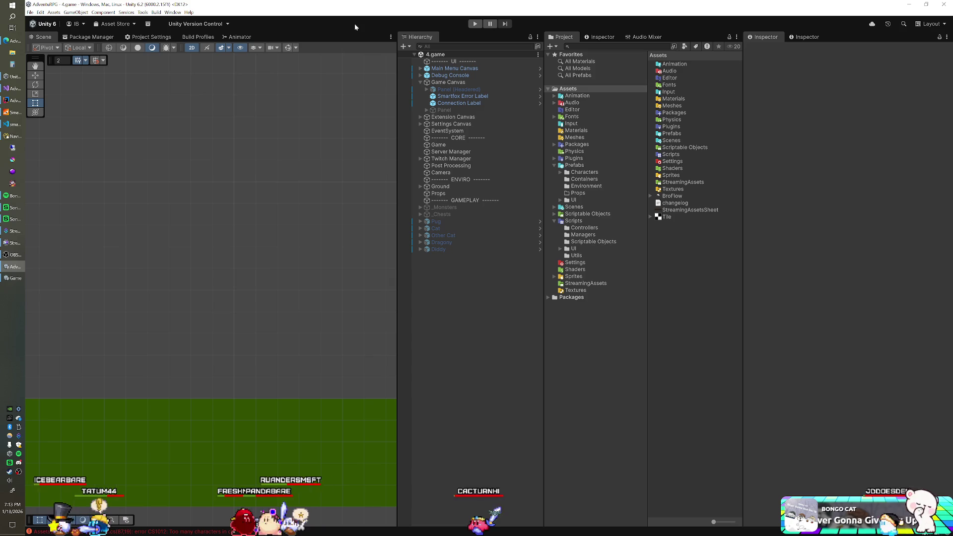
{"action": "left_click", "coordinate": [475, 23]}
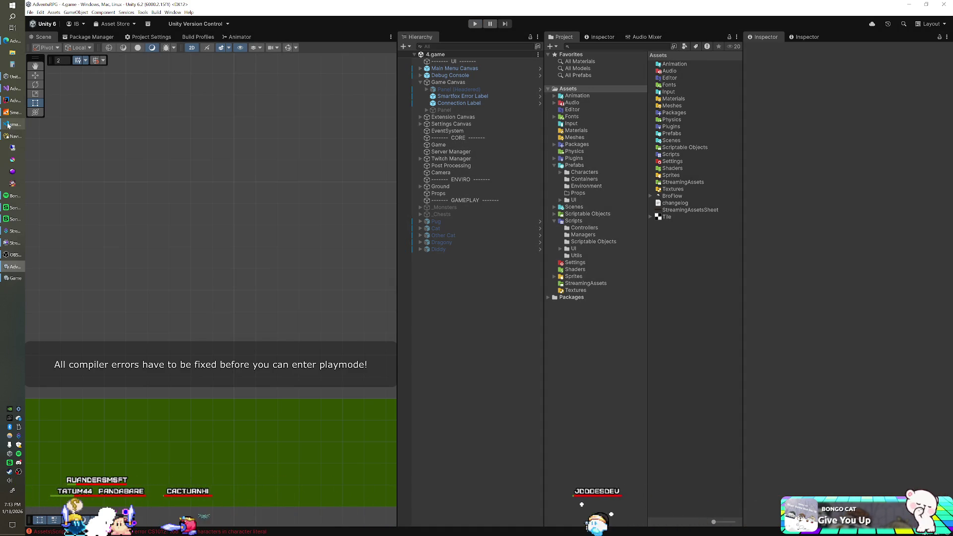
{"action": "left_click", "coordinate": [14, 89]}
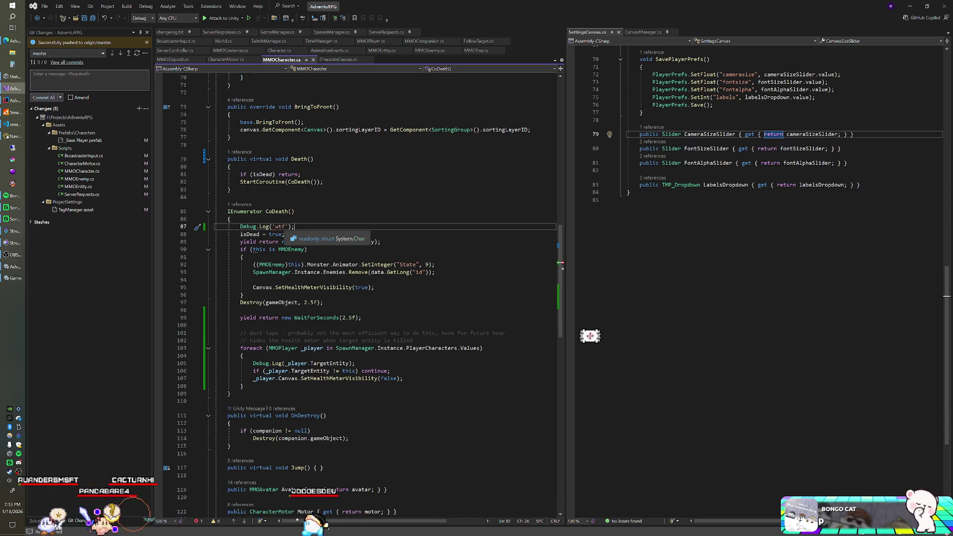
- Replace the malformed quote before wtf on line 87 with a proper double quote
{"action": "left_click", "coordinate": [275, 227]}
{"action": "key", "text": "BackSpace"}
{"action": "type", "text": "\""}
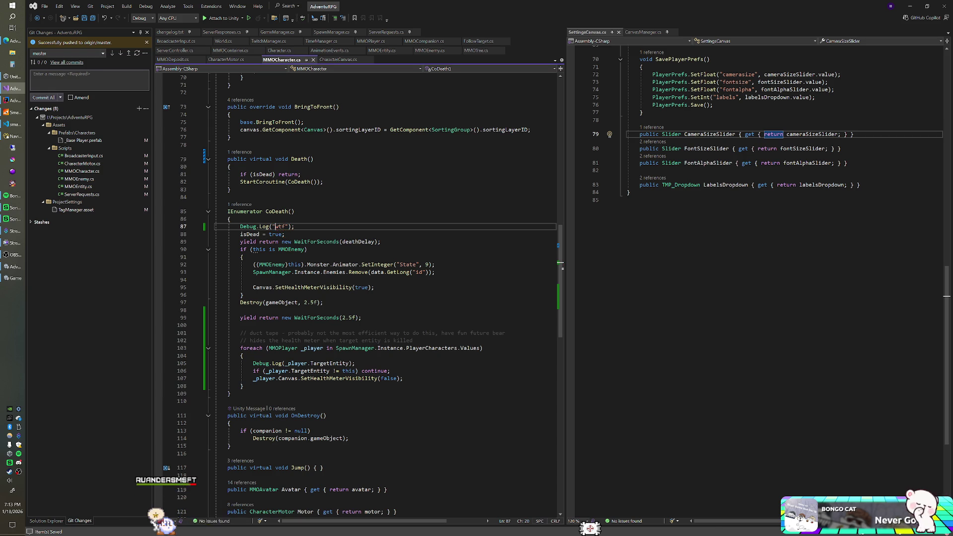
{"action": "key", "text": "alt+Tab"}
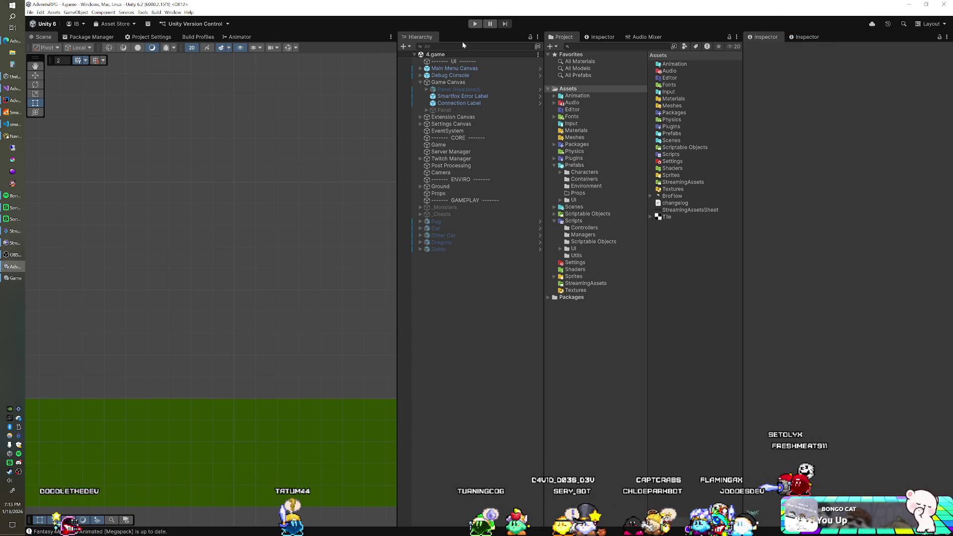
- Play the game with Ctrl+P to test the quote fix, then return to MMOCharacter.cs
{"action": "key", "text": "ctrl+p"}
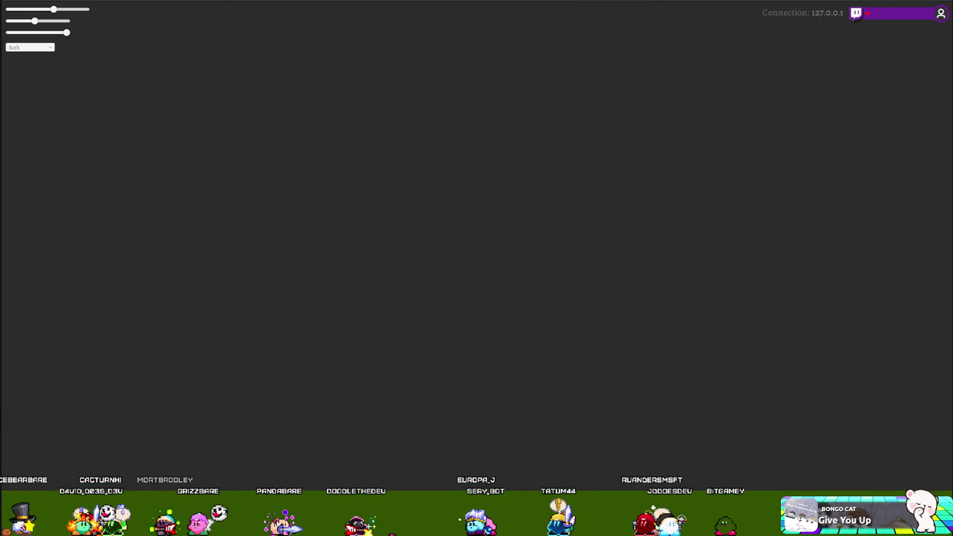
{"action": "key", "text": "alt+Tab"}
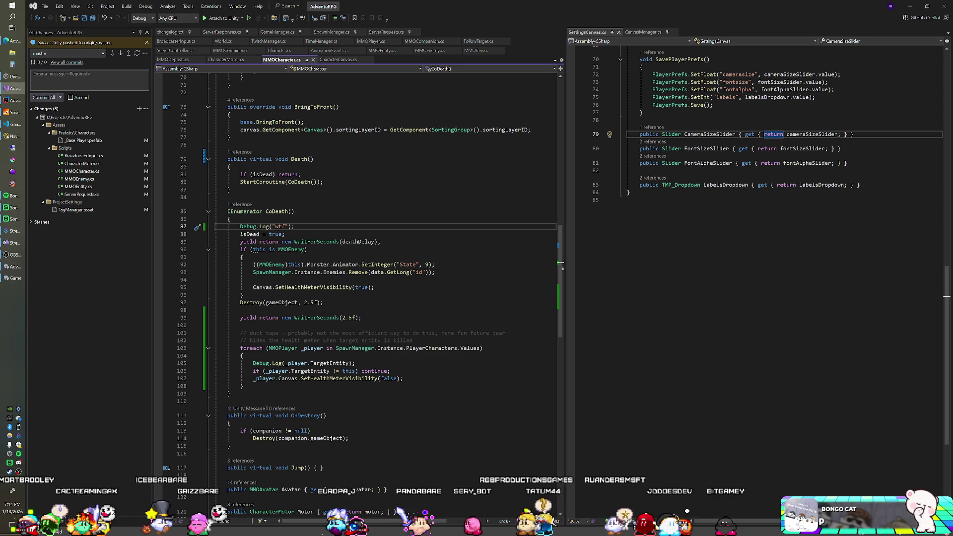
- Move Destroy(gameObject) from line 97 to after the foreach loop in CoDeath
{"action": "left_click", "coordinate": [302, 302]}
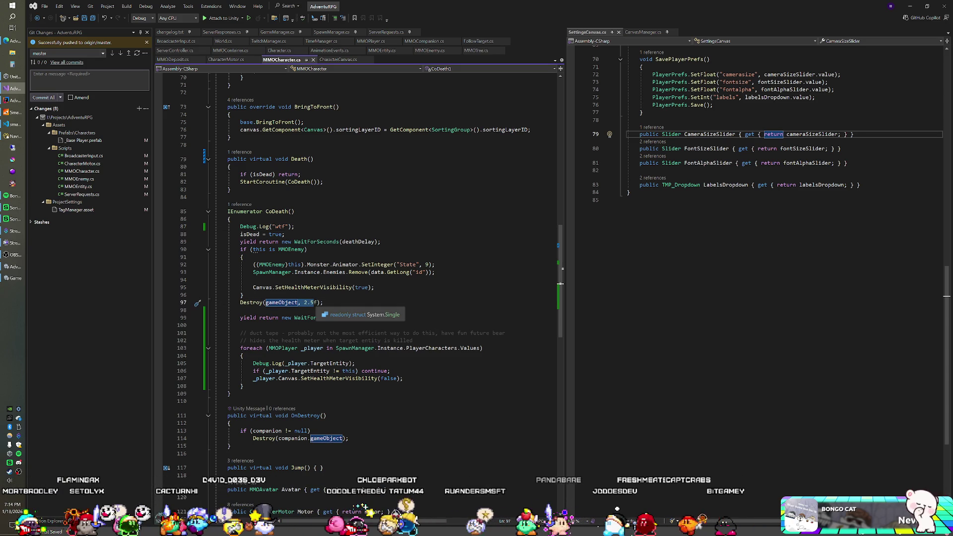
{"action": "key", "text": "End"}
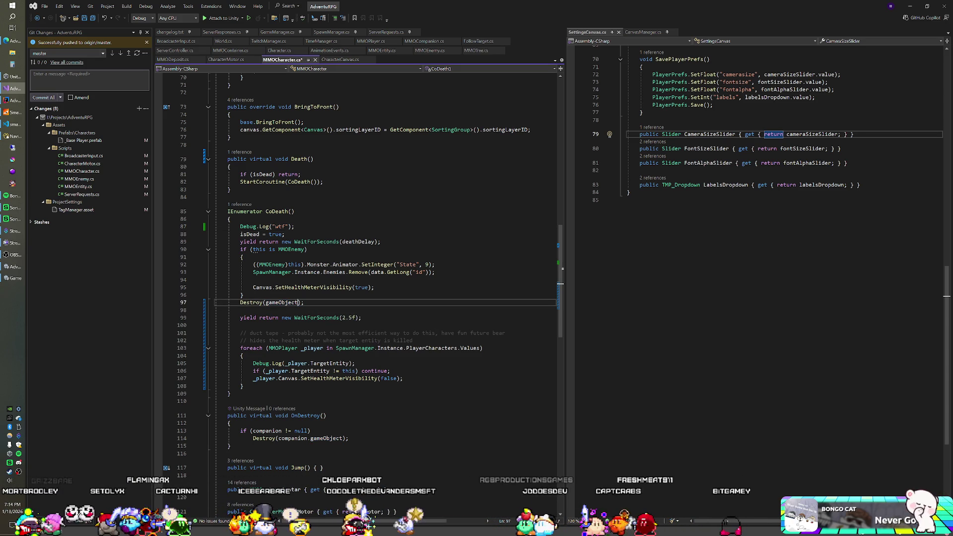
{"action": "key", "text": "shift+Up"}
{"action": "key", "text": "BackSpace"}
{"action": "left_click", "coordinate": [243, 379]}
{"action": "key", "text": "Return"}
{"action": "type", "text": "Destroy(gameObject);"}
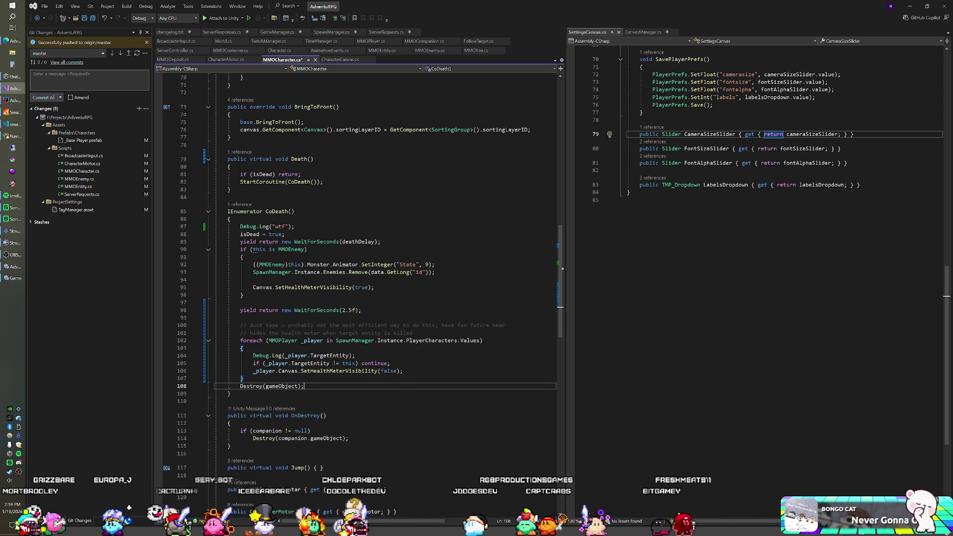
- Save the edited scripts and let Unity recompile them
{"action": "key", "text": "ctrl+s"}
{"action": "left_click", "coordinate": [244, 295]}
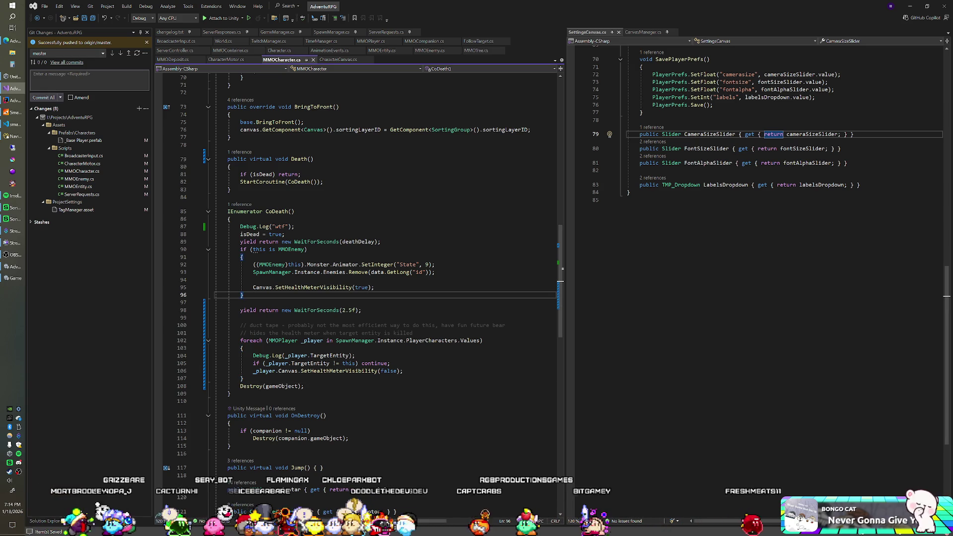
{"action": "key", "text": "alt+Tab"}
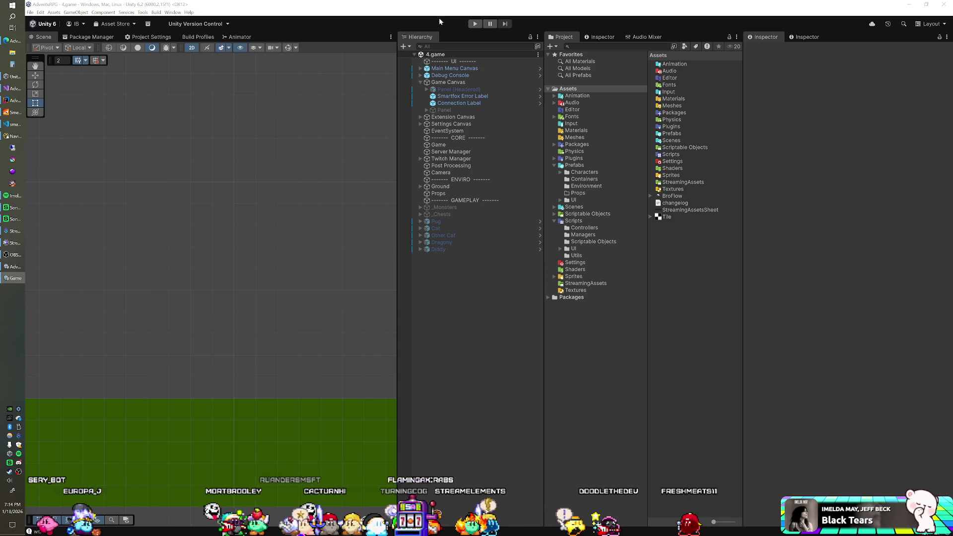
- Test-run the game in Play mode, then stop it with Ctrl+P
{"action": "left_click", "coordinate": [475, 24]}
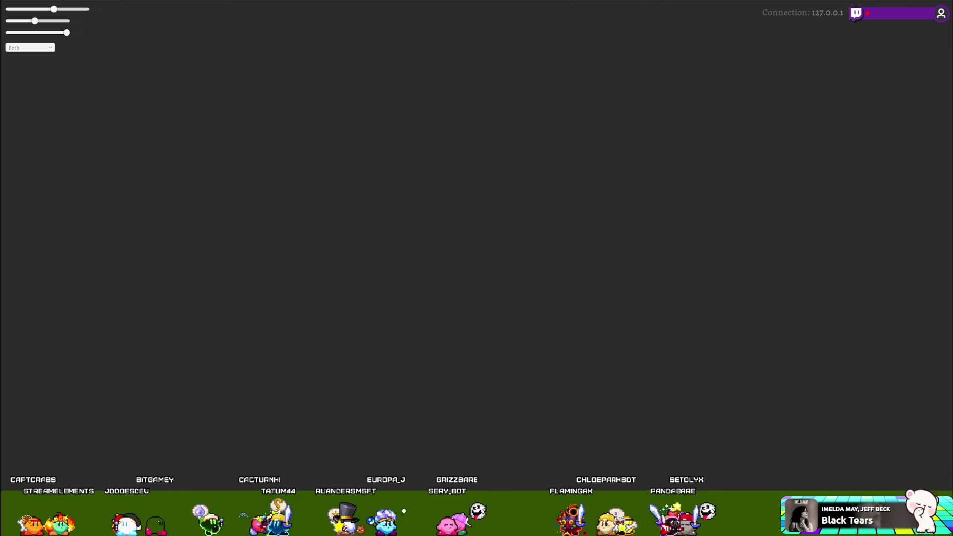
{"action": "key", "text": "ctrl+p"}
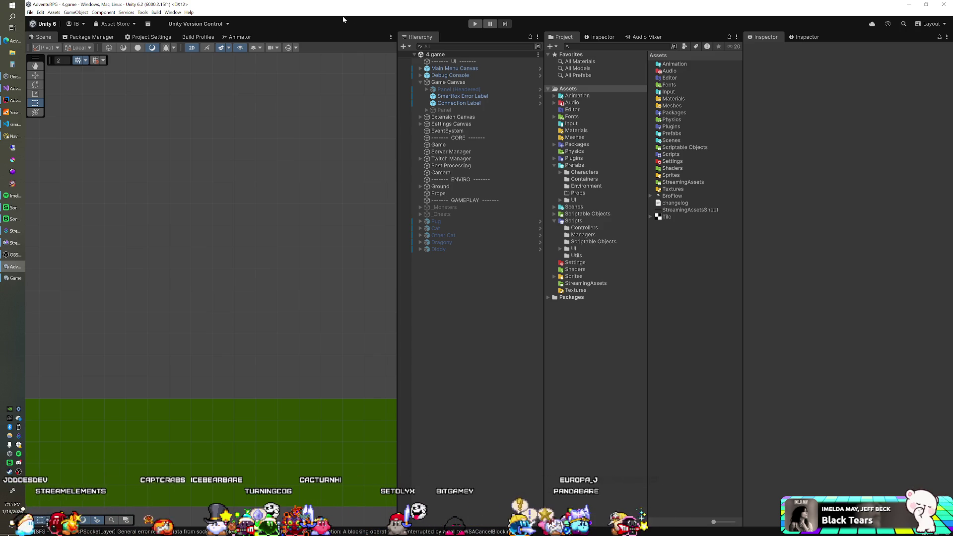
- Commit all changes including changelog.txt (v0.8.5j), push them to origin/master, then switch to IntelliJ IDEA
{"action": "left_click", "coordinate": [18, 89]}
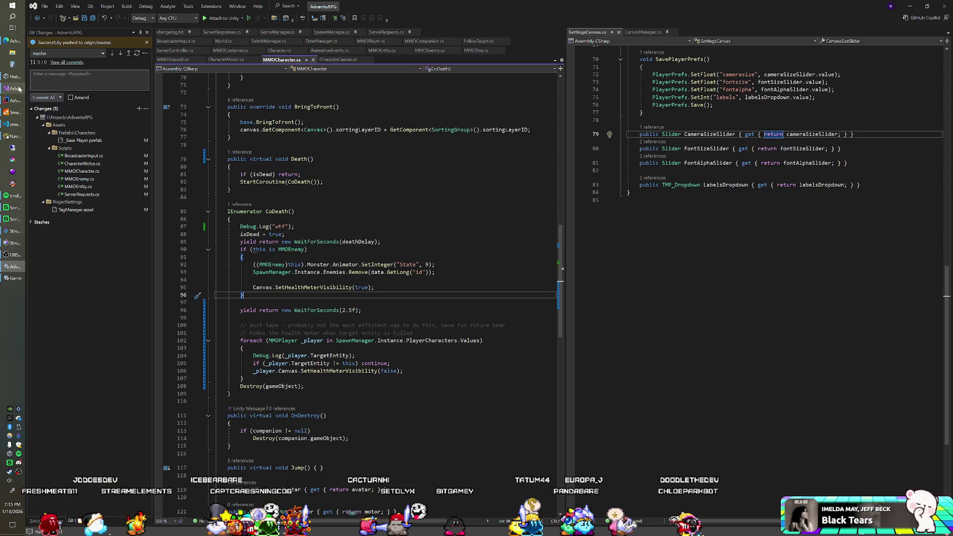
{"action": "left_click", "coordinate": [179, 34]}
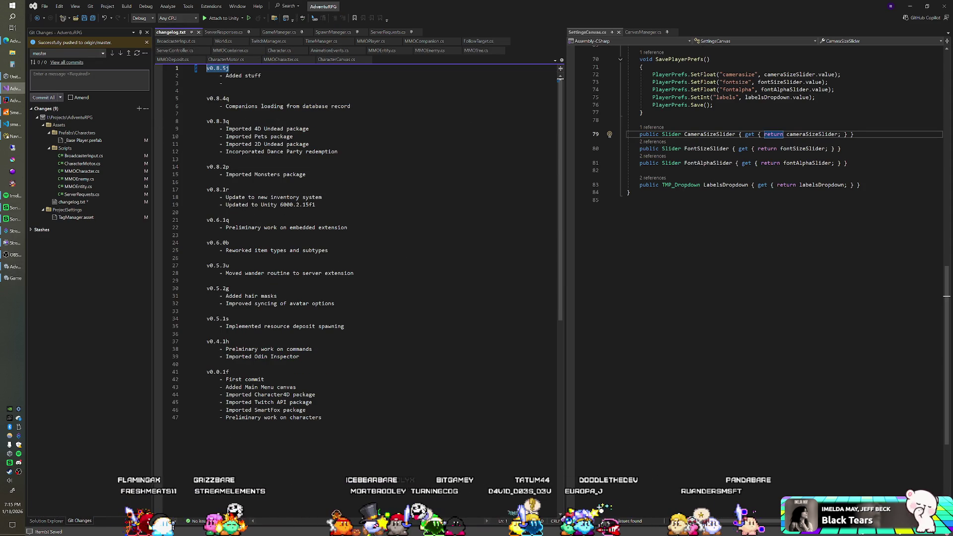
{"action": "left_click", "coordinate": [55, 97]}
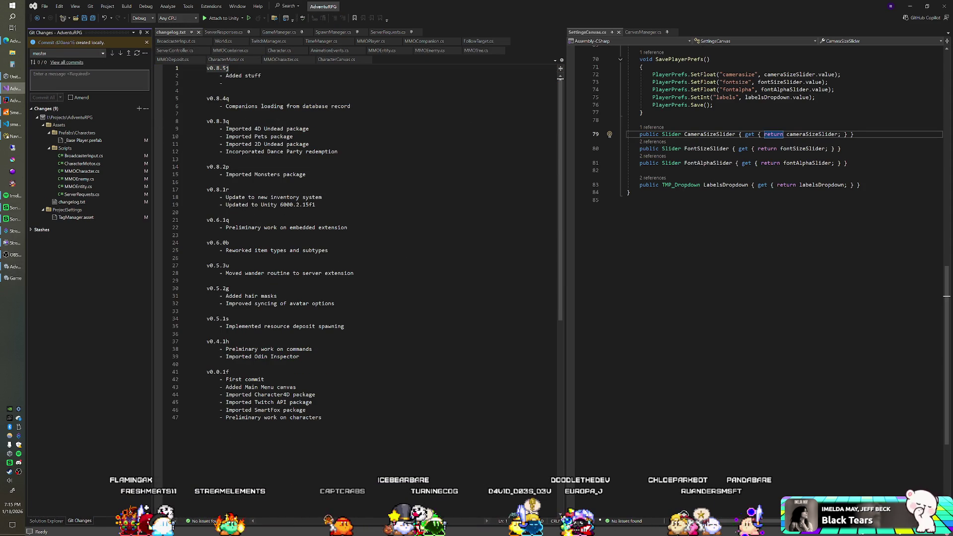
{"action": "left_click", "coordinate": [130, 54]}
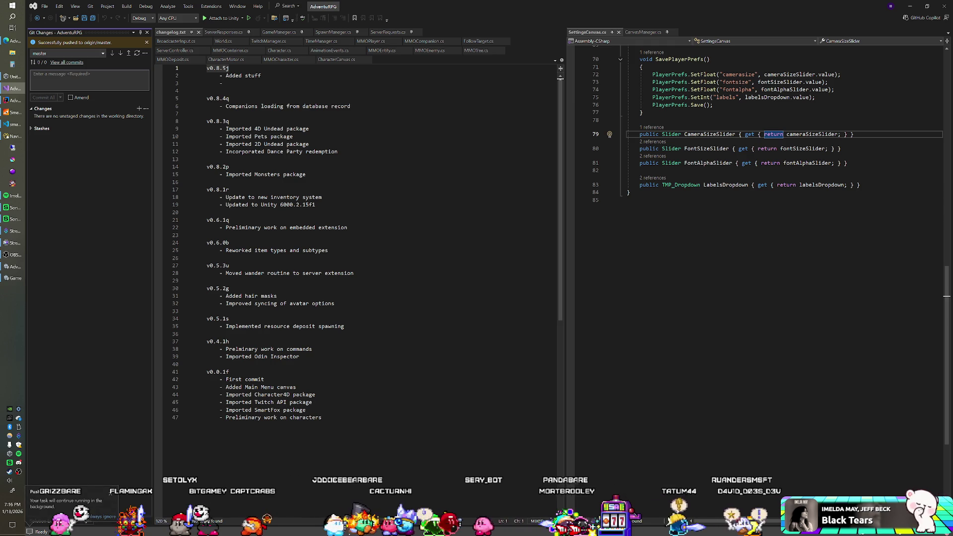
{"action": "left_click", "coordinate": [309, 144]}
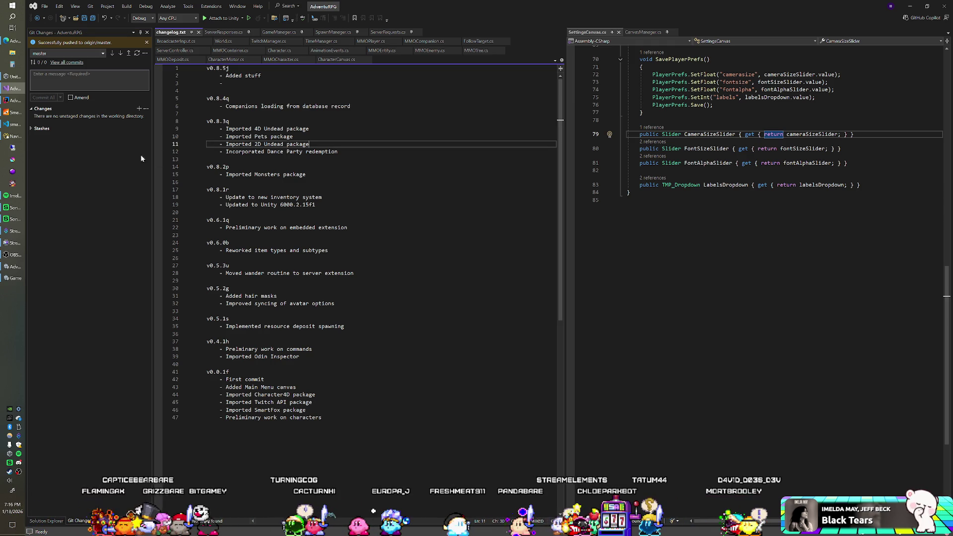
{"action": "left_click", "coordinate": [18, 103]}
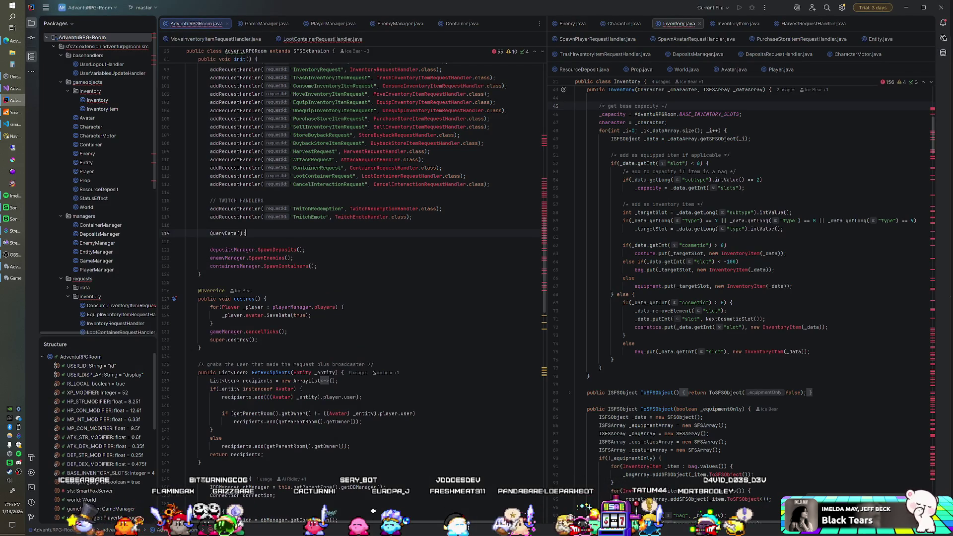
{"action": "scroll", "coordinate": [374, 511], "scroll_direction": "up", "scroll_amount": 10}
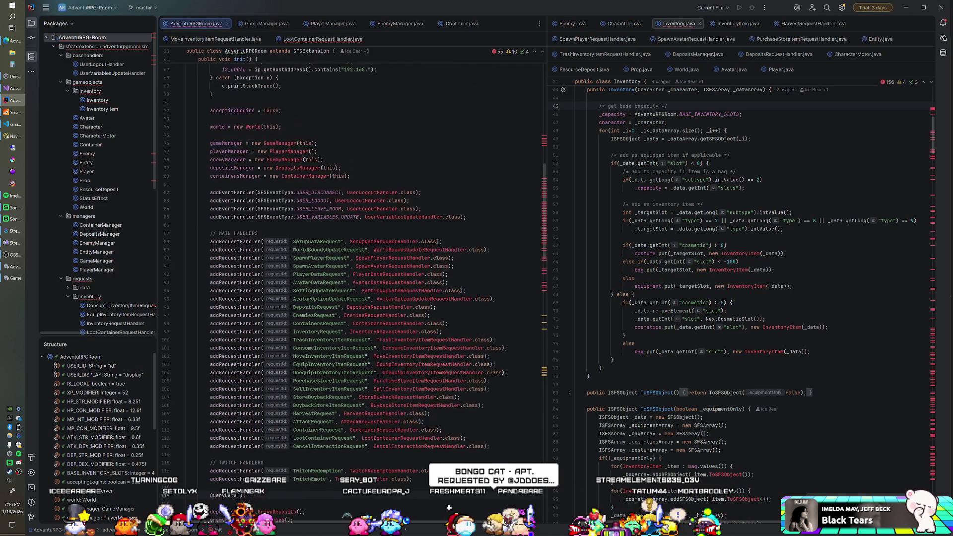
{"action": "scroll", "coordinate": [449, 508], "scroll_direction": "down", "scroll_amount": 3}
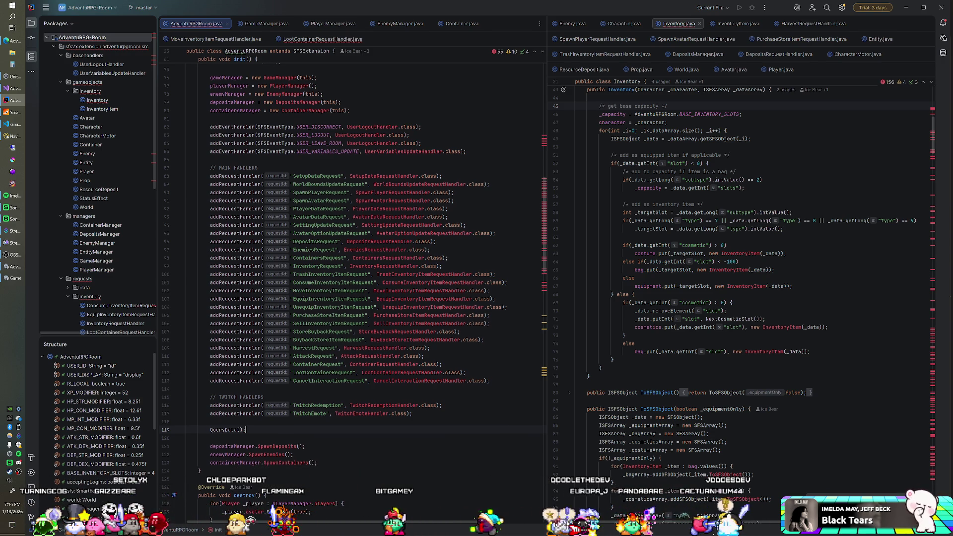
{"action": "scroll", "coordinate": [348, 258], "scroll_direction": "down", "scroll_amount": 4}
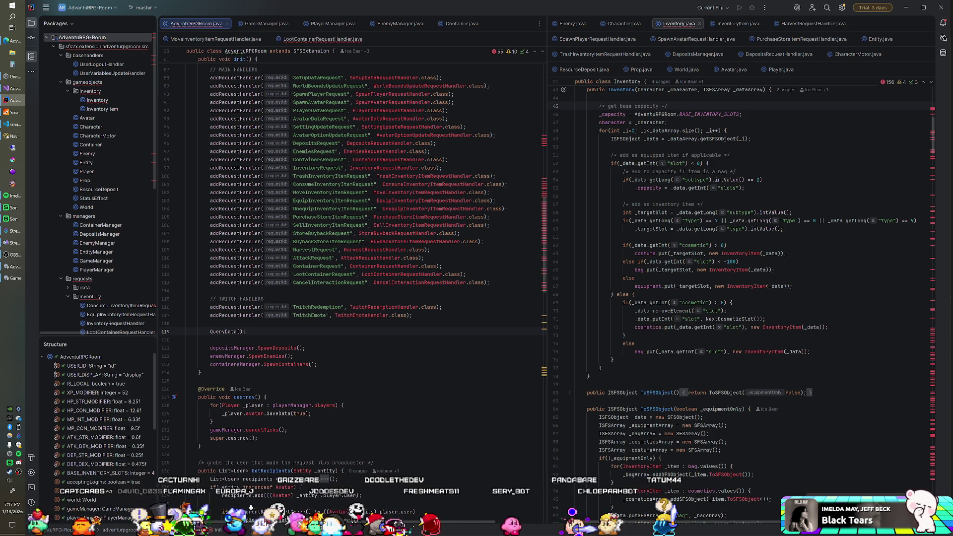
- Check the streaming software, then return to the Twitch handlers code in AdventuRPGRoom.java without editing it
{"action": "left_click", "coordinate": [6, 254]}
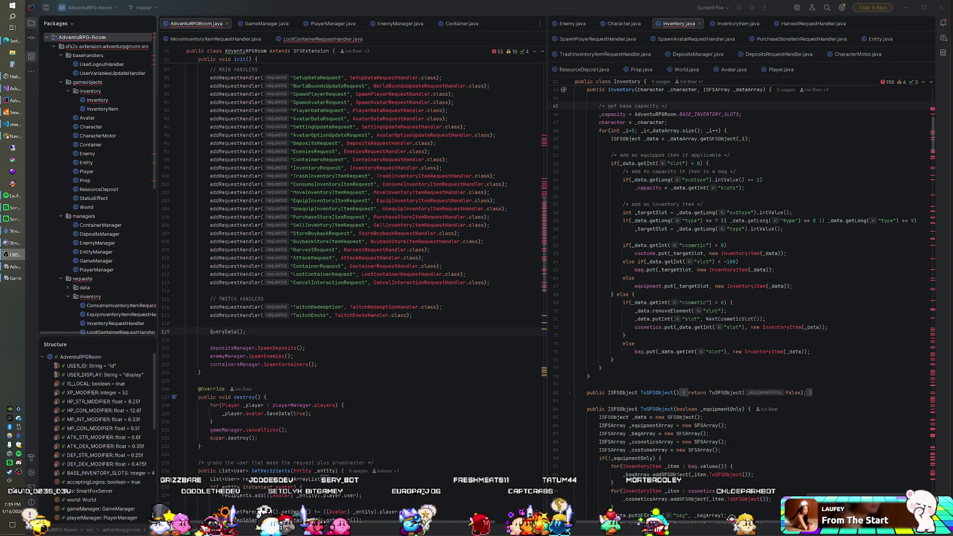
{"action": "left_click", "coordinate": [264, 298]}
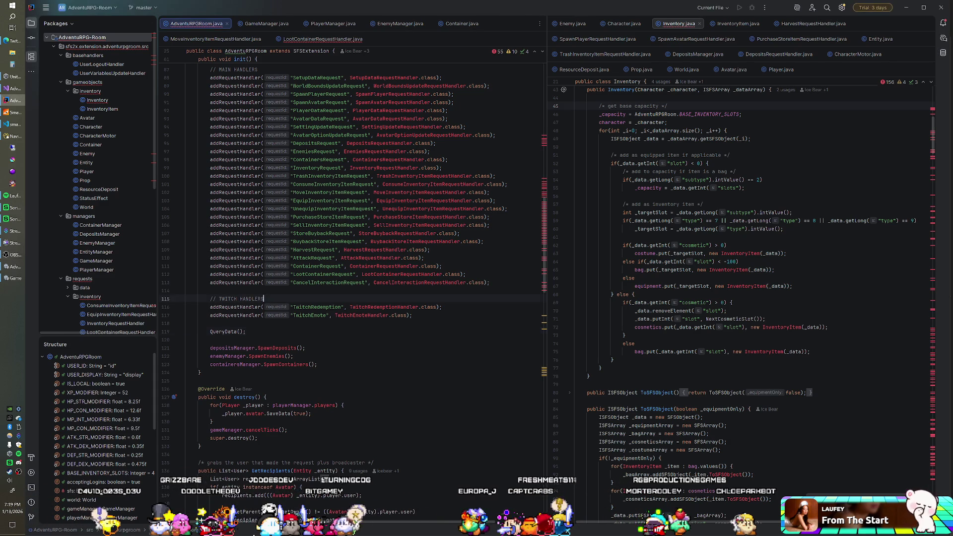
{"action": "key", "text": "Up"}
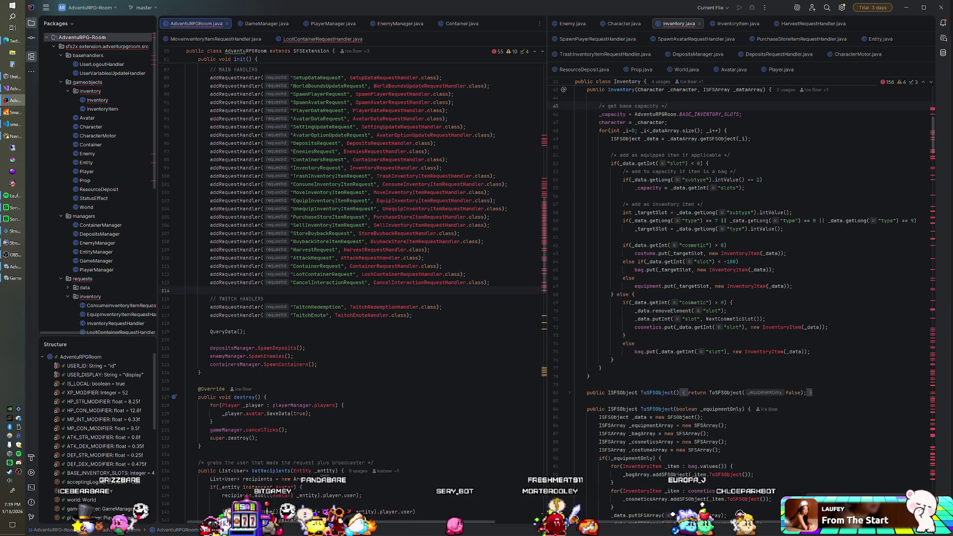
{"action": "scroll", "coordinate": [347, 268], "scroll_direction": "up", "scroll_amount": 4}
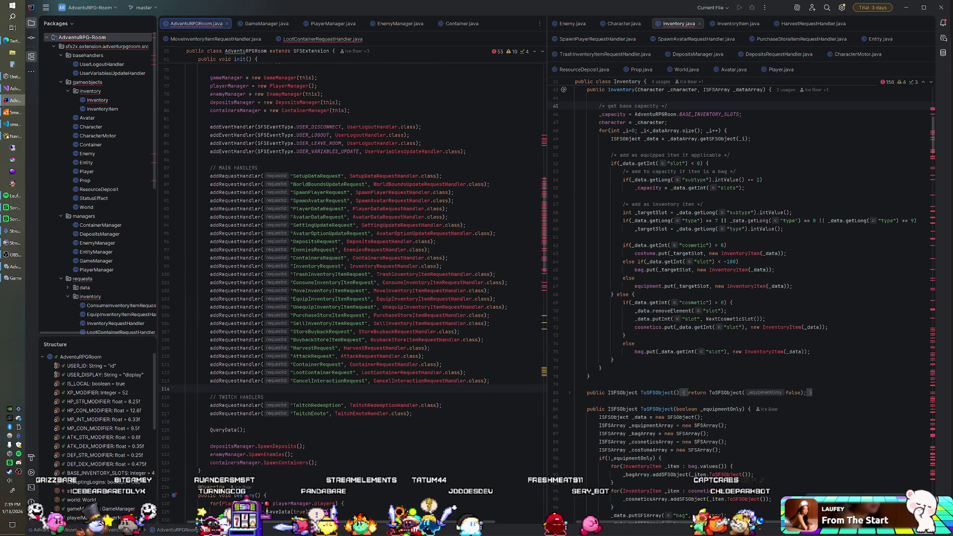
- Return to changelog.txt in Visual Studio without changes, then switch to the Unity editor
{"action": "left_click", "coordinate": [22, 89]}
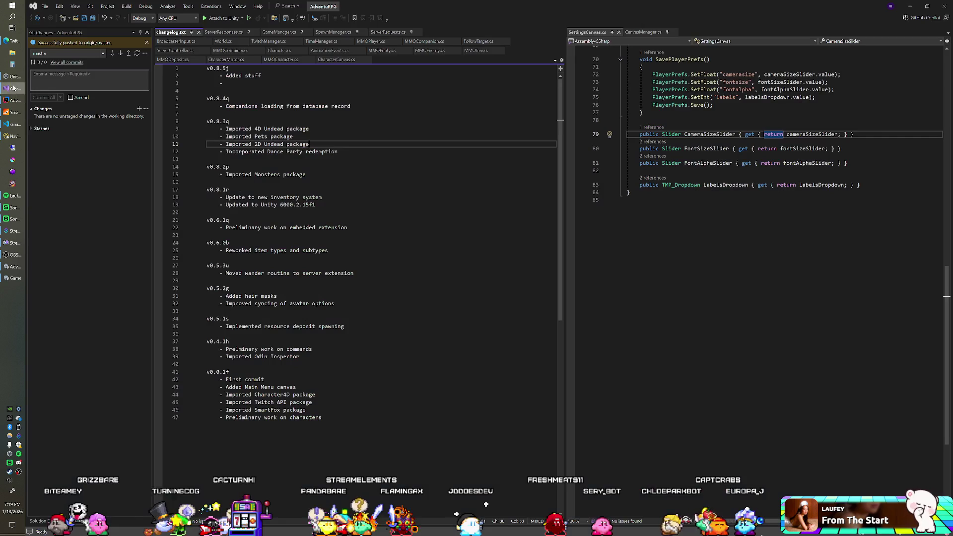
{"action": "left_click", "coordinate": [338, 151]}
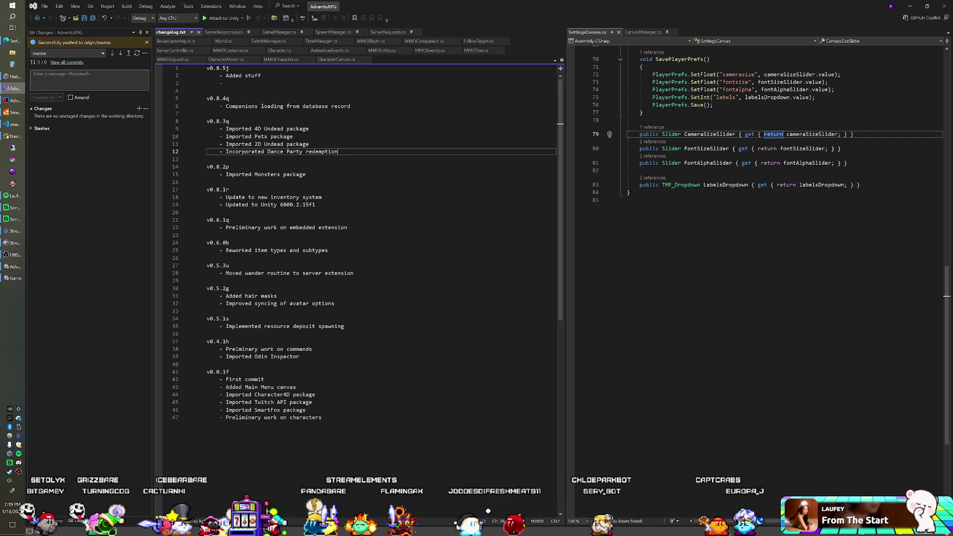
{"action": "key", "text": "alt+Tab"}
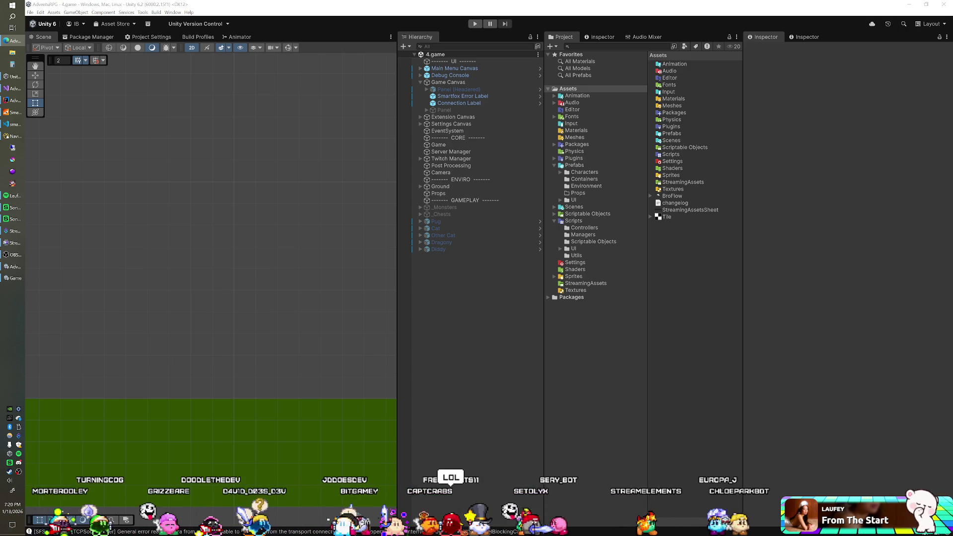
- Start the game in Play mode and retry the connection to reconnect to the 127.0.0.1 server
{"action": "left_click", "coordinate": [477, 21]}
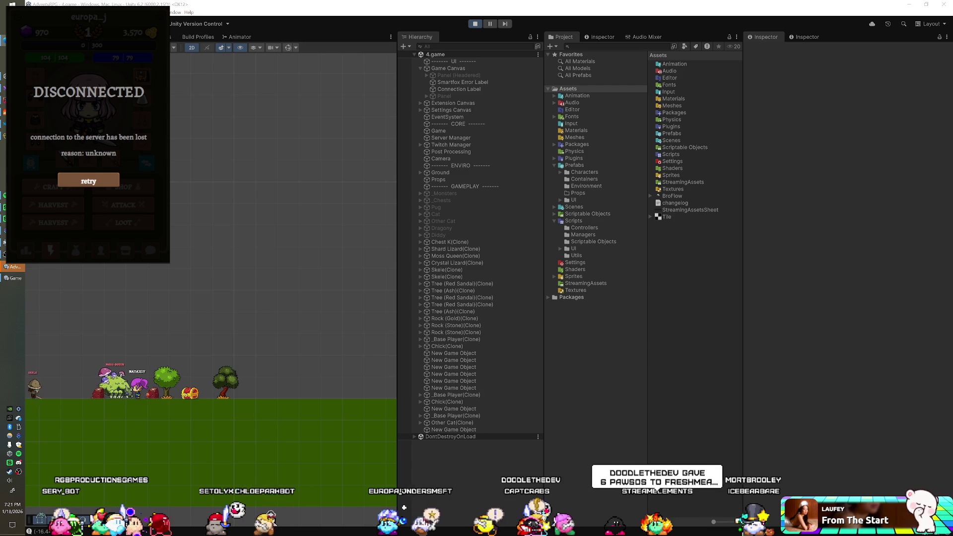
{"action": "left_click", "coordinate": [101, 179]}
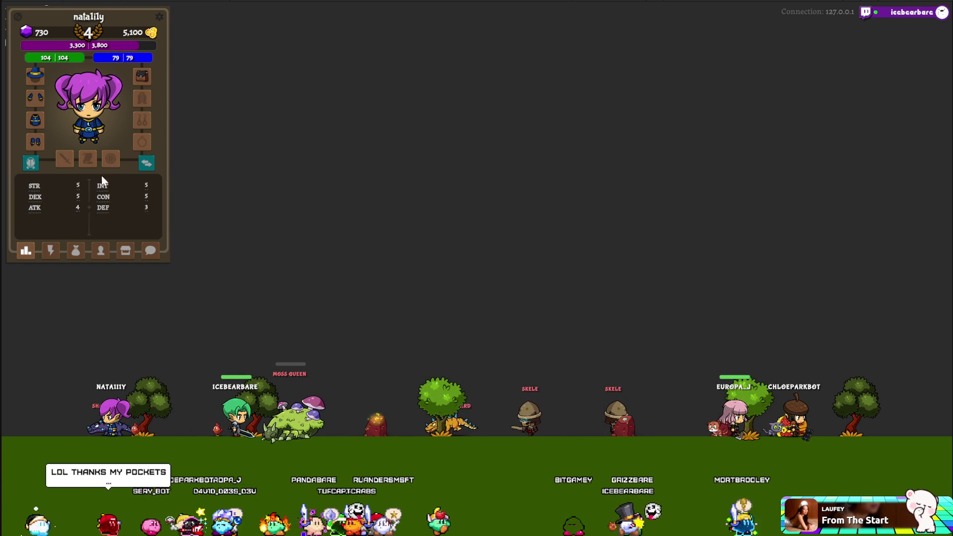
- Open chloeparkbot's actions tab and order it to attack the skeletons
{"action": "left_click", "coordinate": [49, 250]}
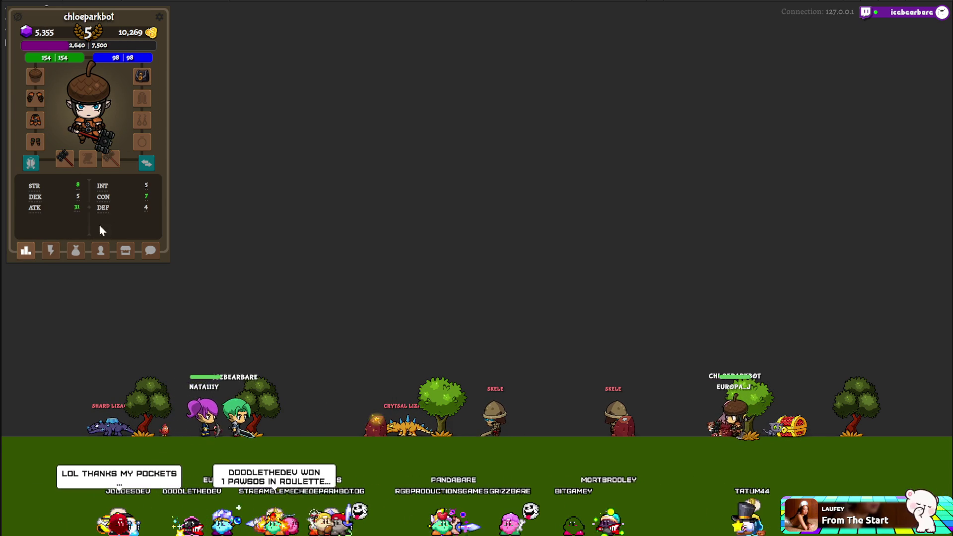
{"action": "left_click", "coordinate": [50, 251]}
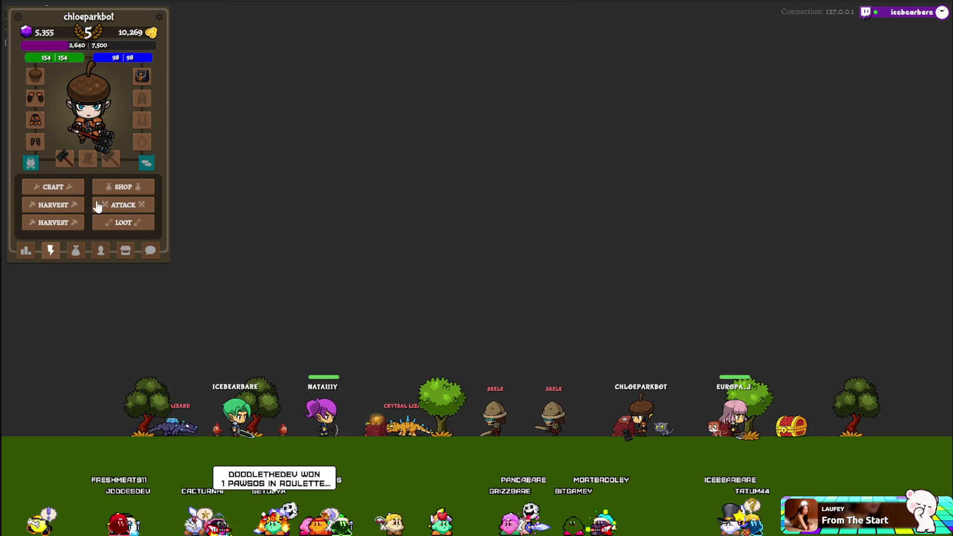
{"action": "left_click", "coordinate": [98, 207]}
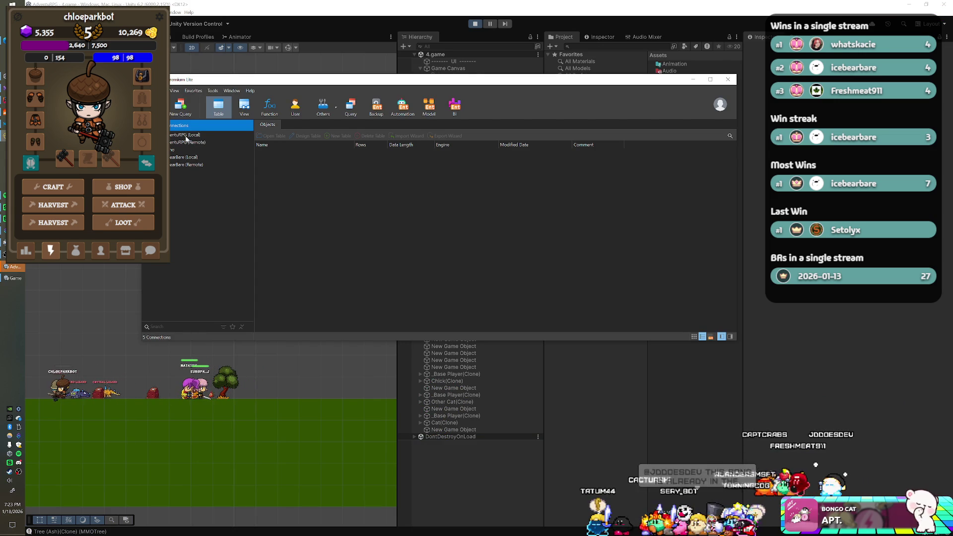
- Open the kirbys_leaderboard table in the IceBearBare local database connection
{"action": "double_click", "coordinate": [186, 135]}
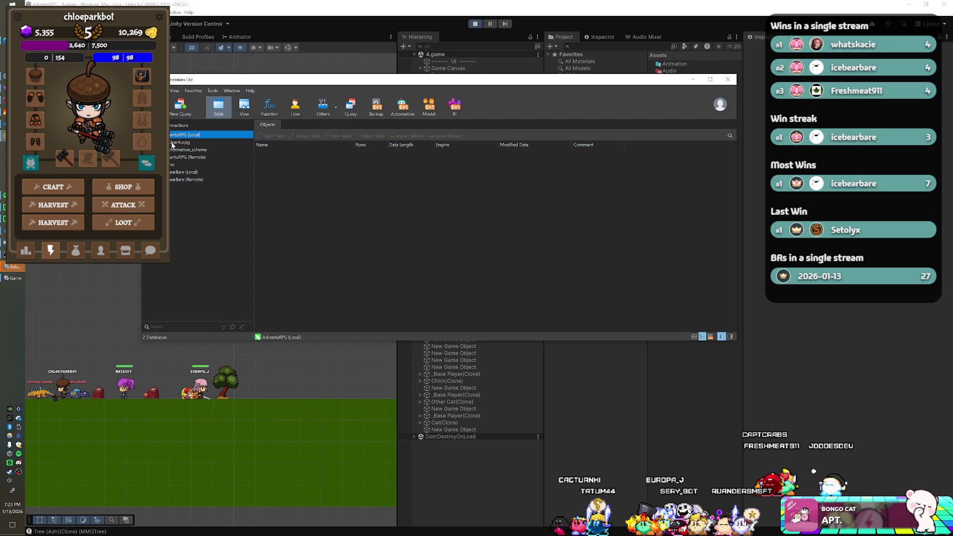
{"action": "double_click", "coordinate": [186, 171]}
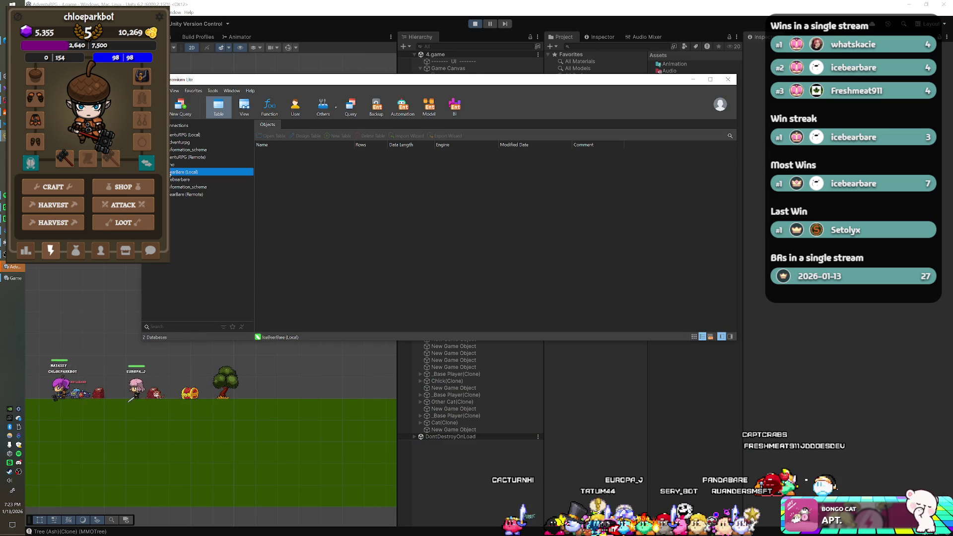
{"action": "double_click", "coordinate": [181, 179]}
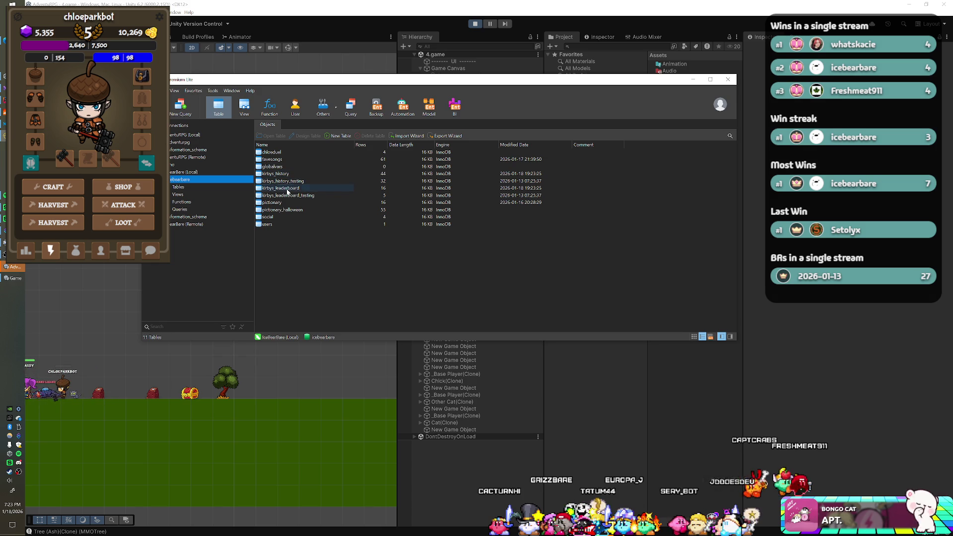
{"action": "double_click", "coordinate": [287, 190]}
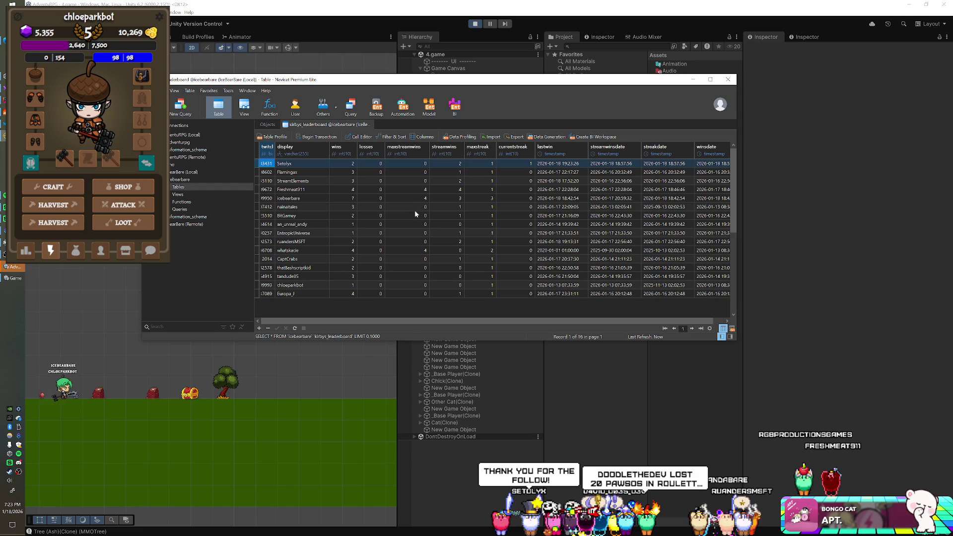
- Set streamwins to 0 for Flamingax and the next player, and 2 for a third player
{"action": "double_click", "coordinate": [448, 174]}
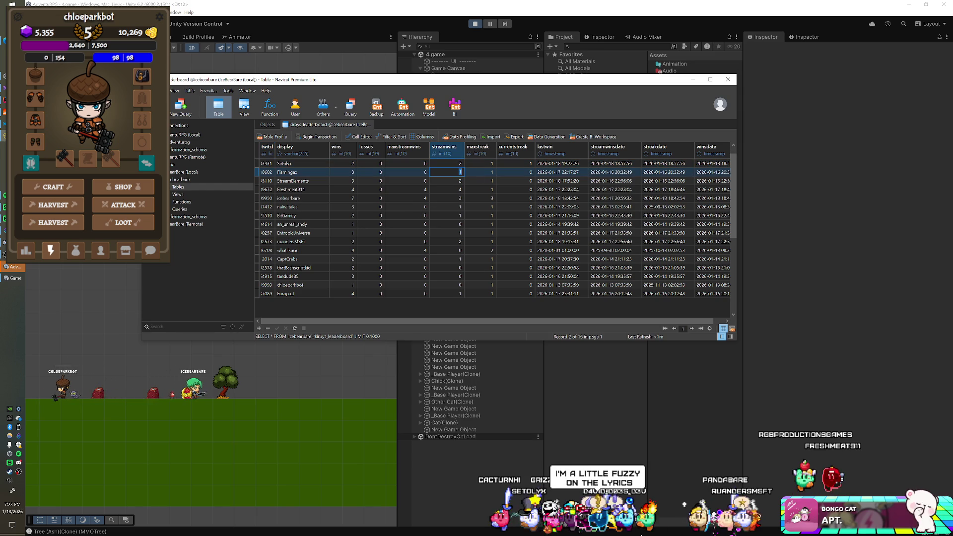
{"action": "type", "text": "0"}
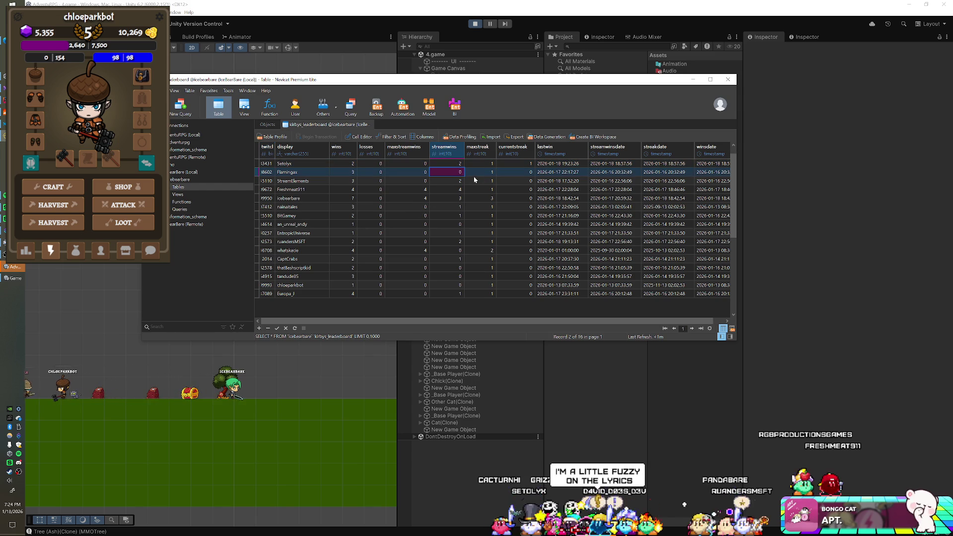
{"action": "double_click", "coordinate": [452, 190]}
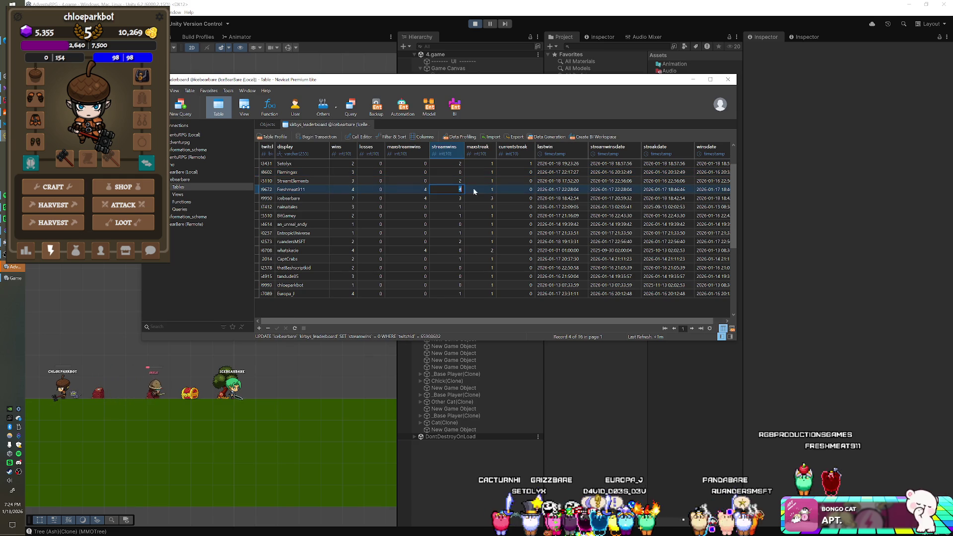
{"action": "type", "text": "0"}
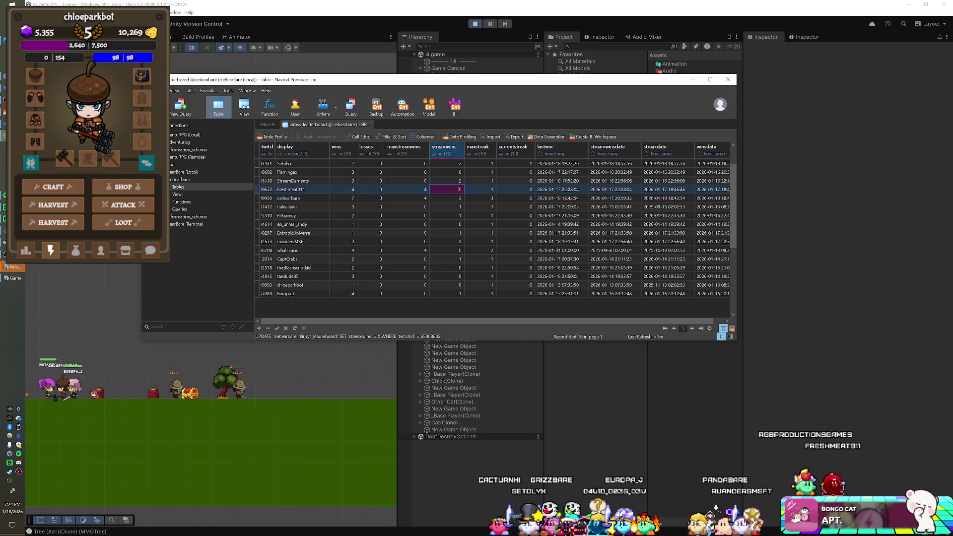
{"action": "left_click", "coordinate": [451, 197]}
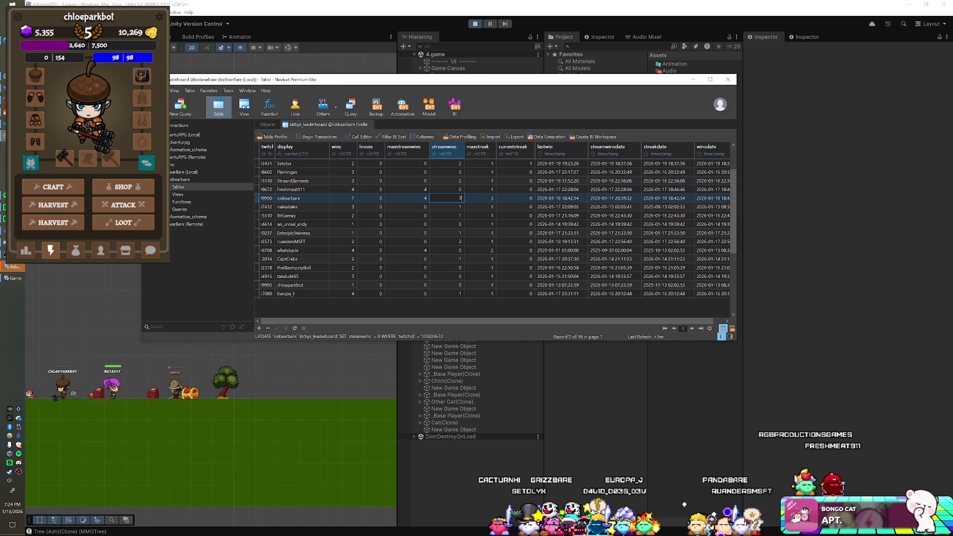
{"action": "type", "text": "2"}
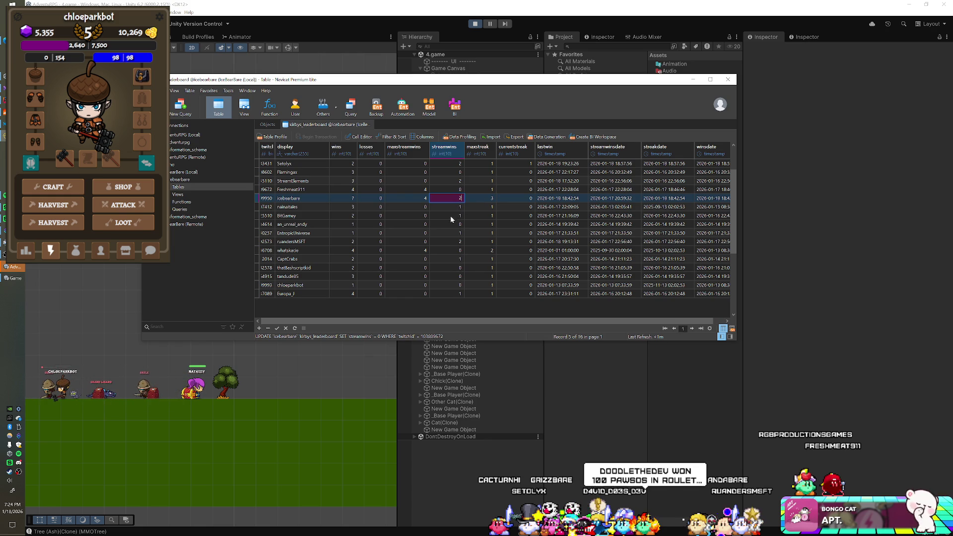
- Set another player's streamwins to 1, correct the second player's to 1, and save
{"action": "left_click", "coordinate": [455, 242]}
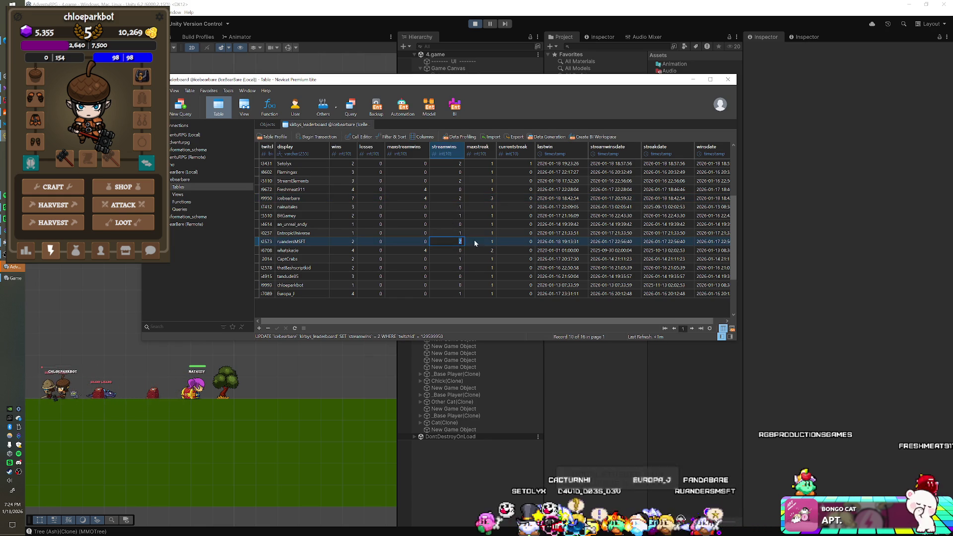
{"action": "type", "text": "1"}
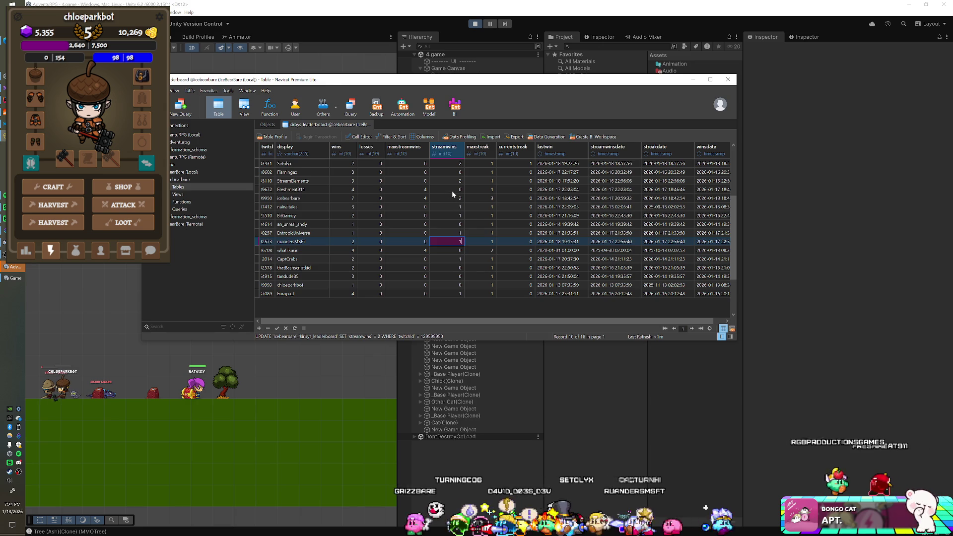
{"action": "left_click", "coordinate": [452, 191]}
{"action": "type", "text": "1"}
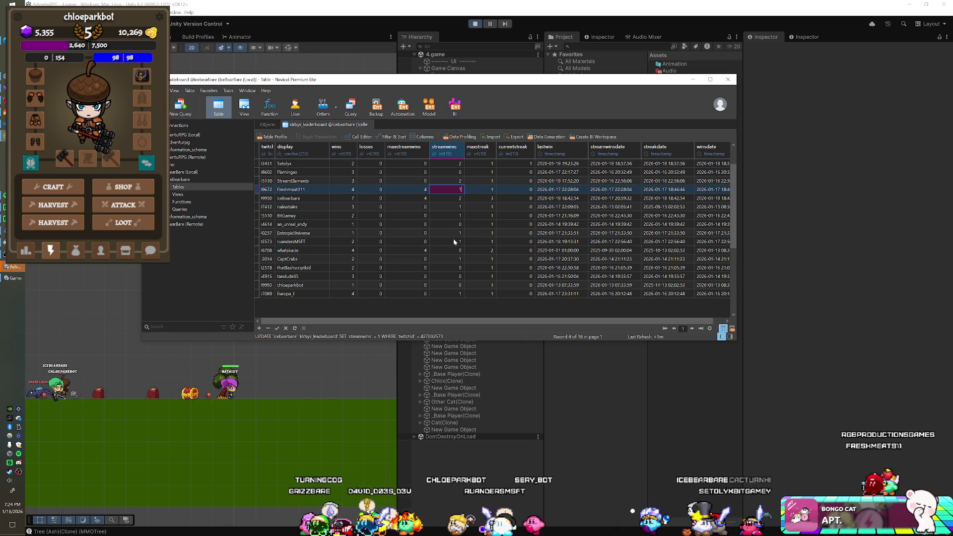
{"action": "key", "text": "Return"}
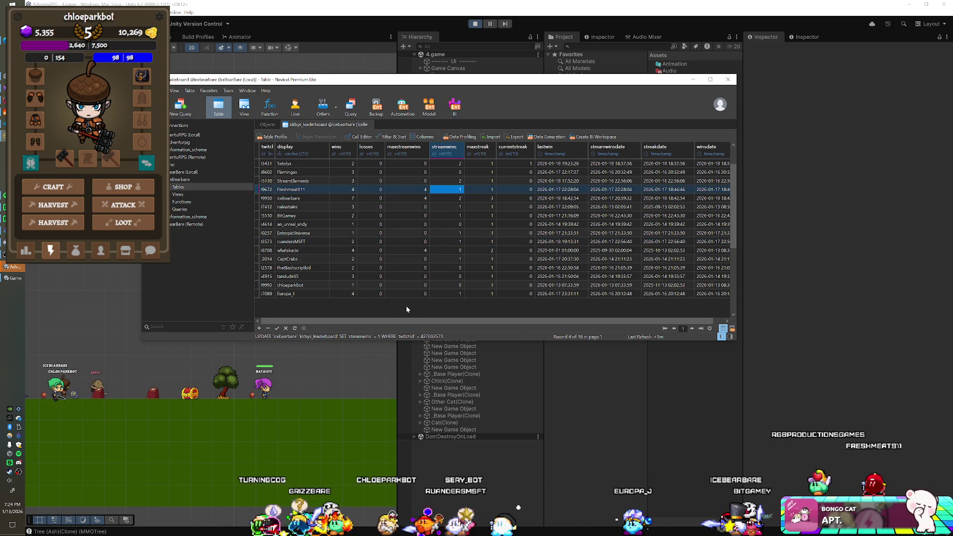
{"action": "key", "text": "Return"}
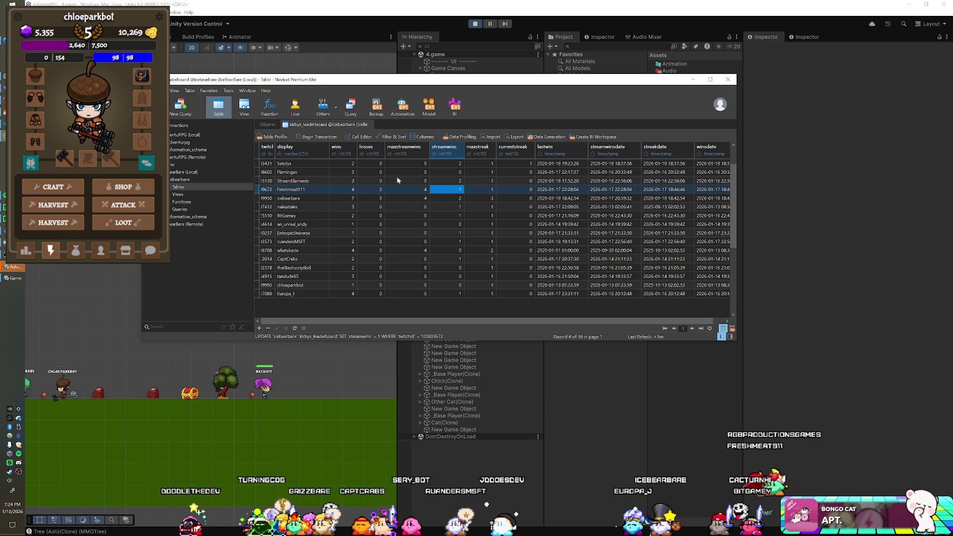
{"action": "left_click", "coordinate": [429, 20]}
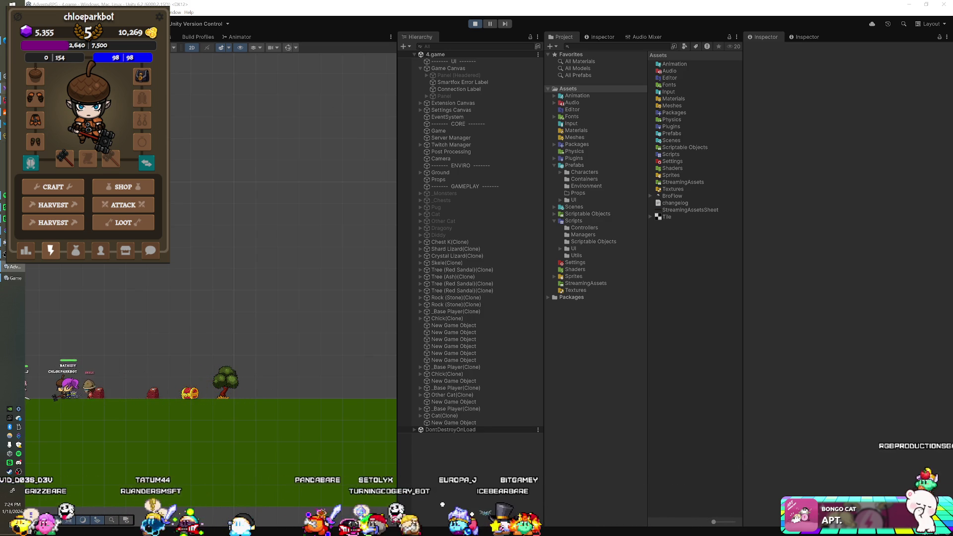
- Open the kirbys_history table in its own tab and review its latest records, up to record 39
{"action": "key", "text": "alt+Tab"}
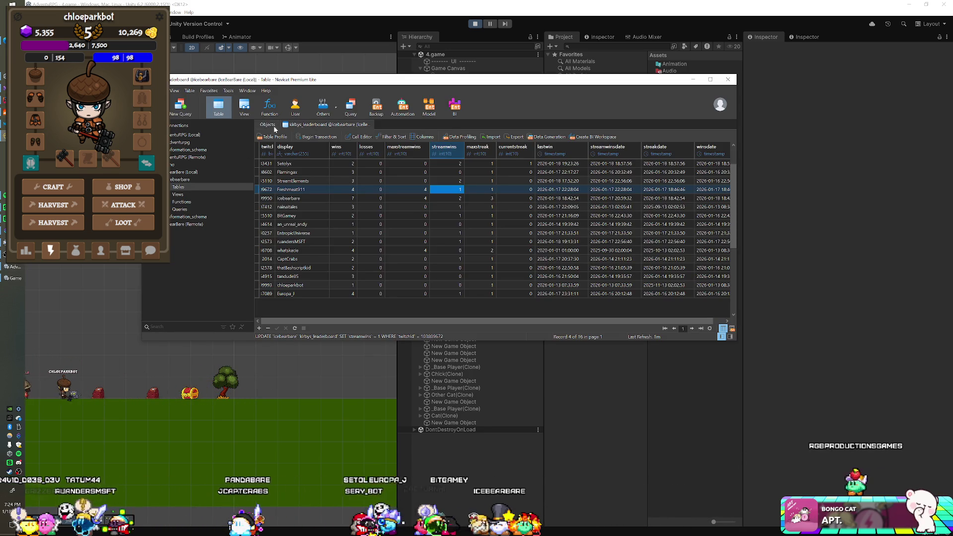
{"action": "left_click", "coordinate": [267, 125]}
{"action": "left_click", "coordinate": [276, 173]}
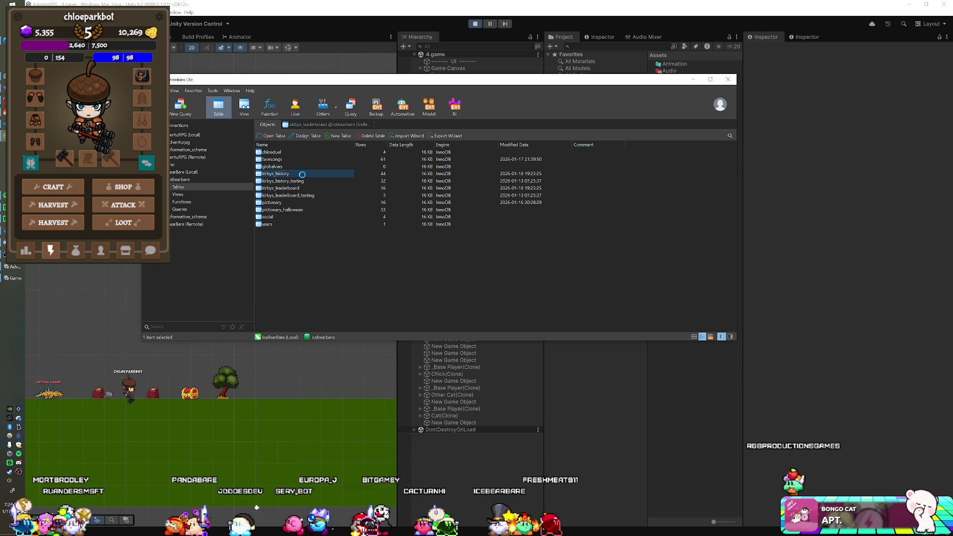
{"action": "key", "text": "Return"}
{"action": "key", "text": "Down"}
{"action": "key", "text": "Down"}
{"action": "key", "text": "Down"}
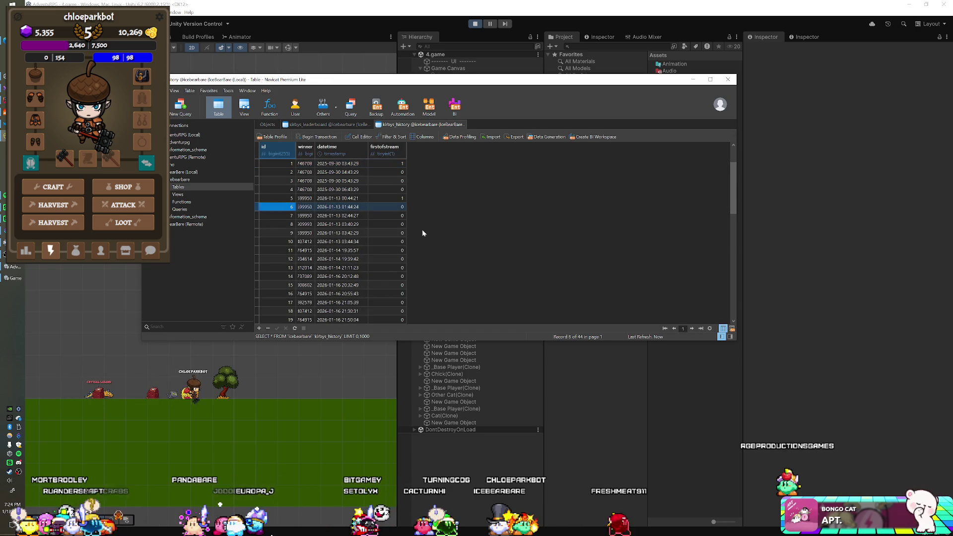
{"action": "key", "text": "Down"}
{"action": "key", "text": "Down"}
{"action": "key", "text": "Down"}
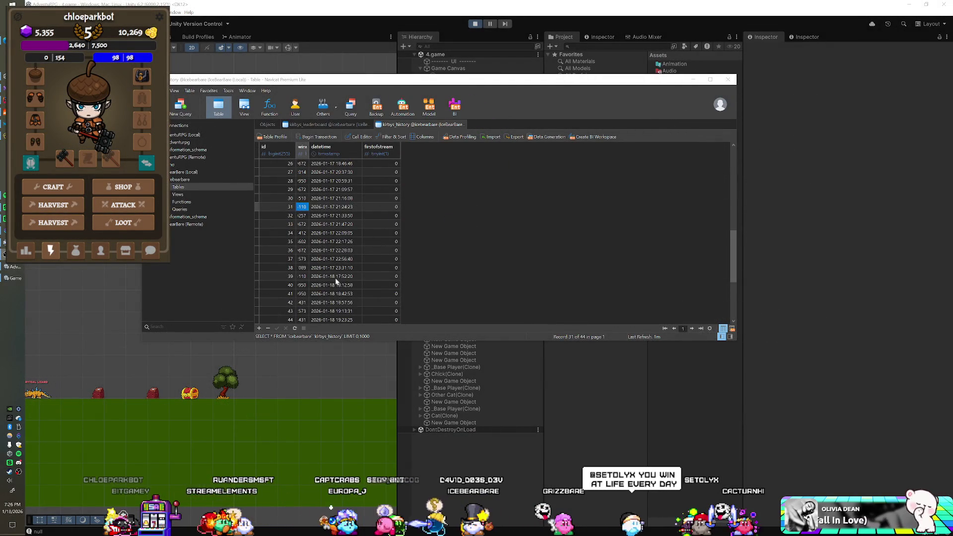
{"action": "left_click", "coordinate": [336, 280]}
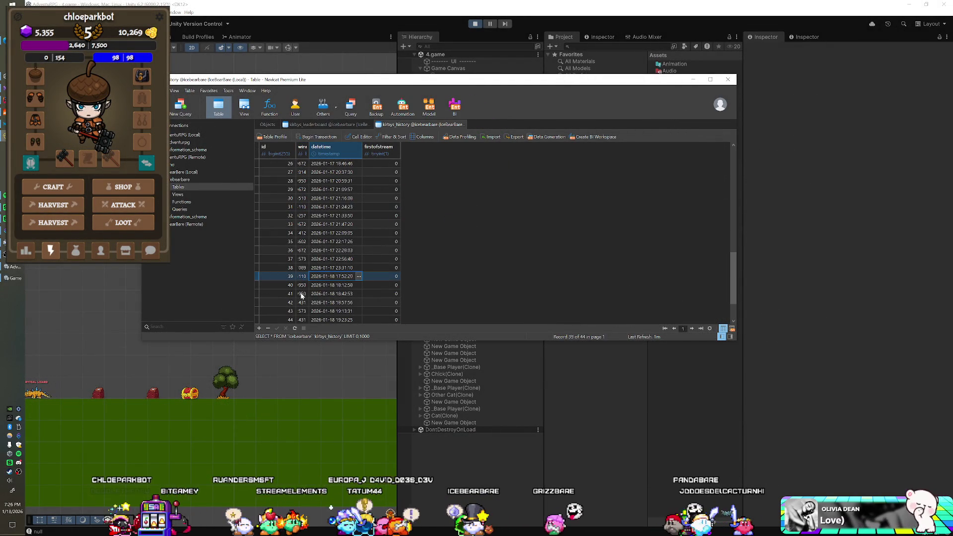
{"action": "left_click", "coordinate": [330, 125]}
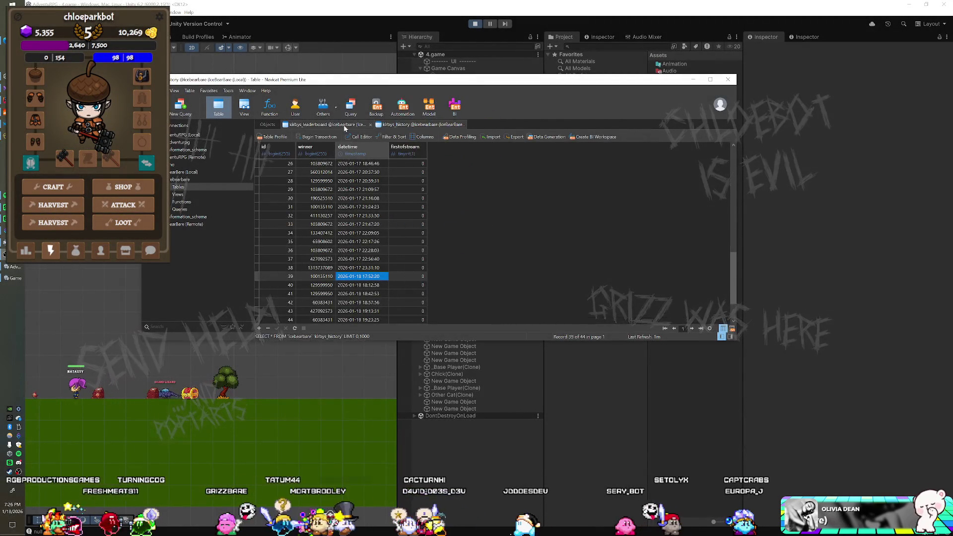
- Compare the kirbys_history records against the kirbys_leaderboard table
{"action": "left_click", "coordinate": [344, 124]}
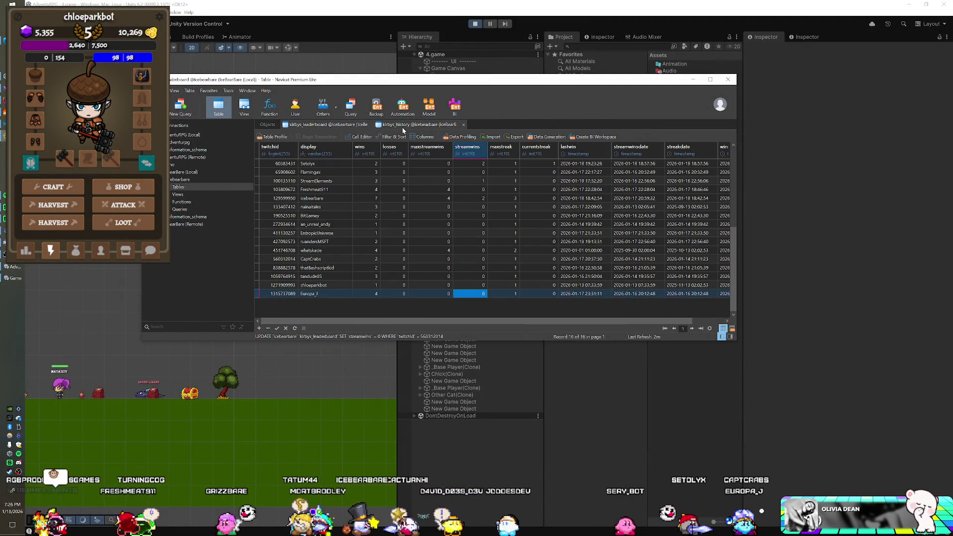
{"action": "left_click", "coordinate": [408, 126]}
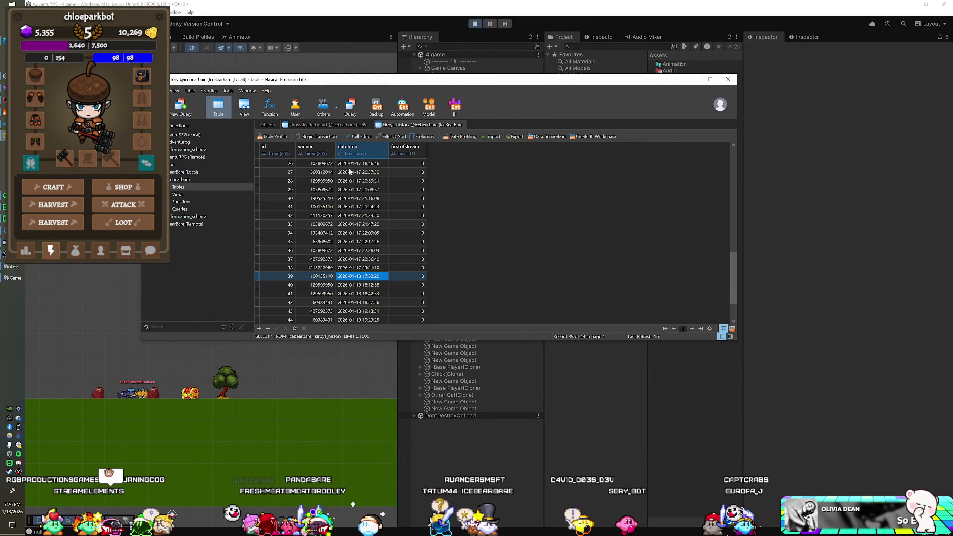
{"action": "left_click", "coordinate": [328, 125]}
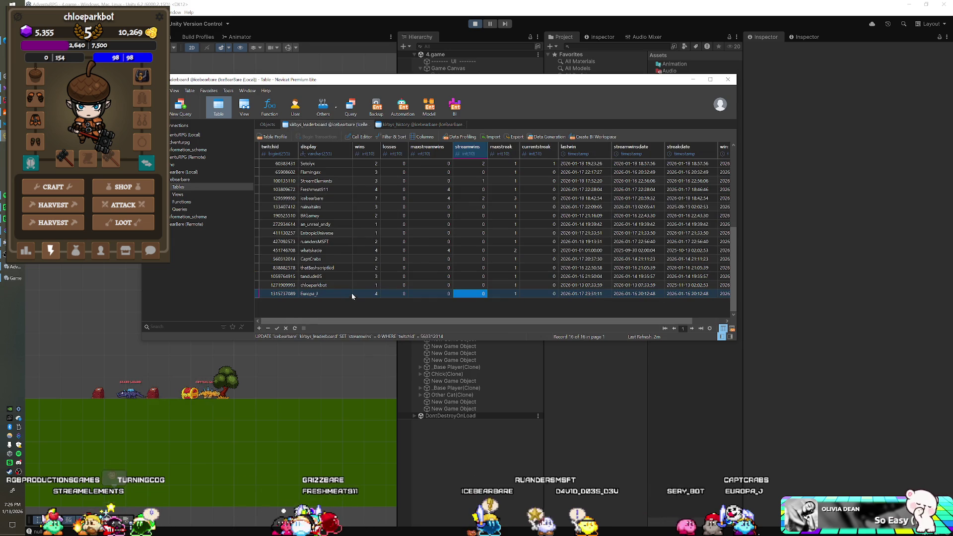
{"action": "left_click", "coordinate": [421, 125]}
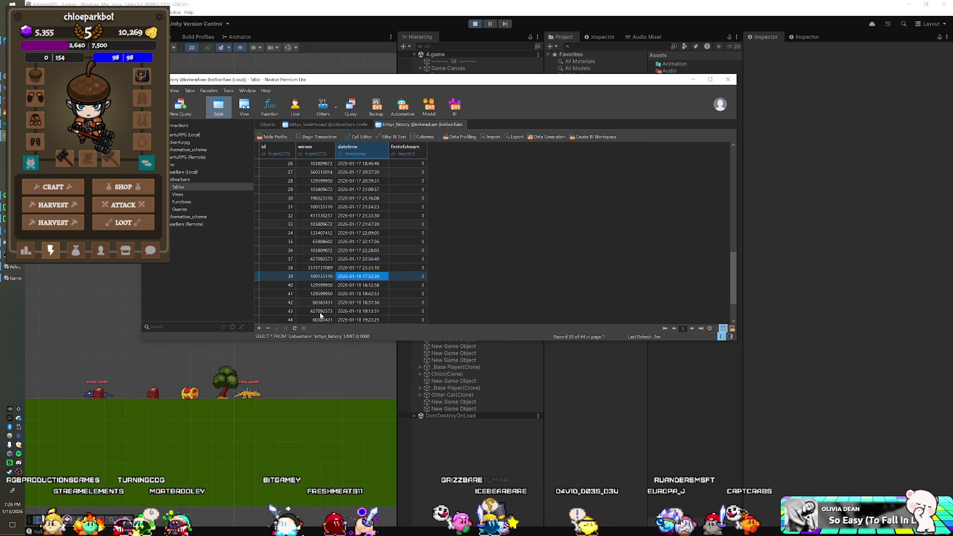
{"action": "left_click", "coordinate": [334, 125]}
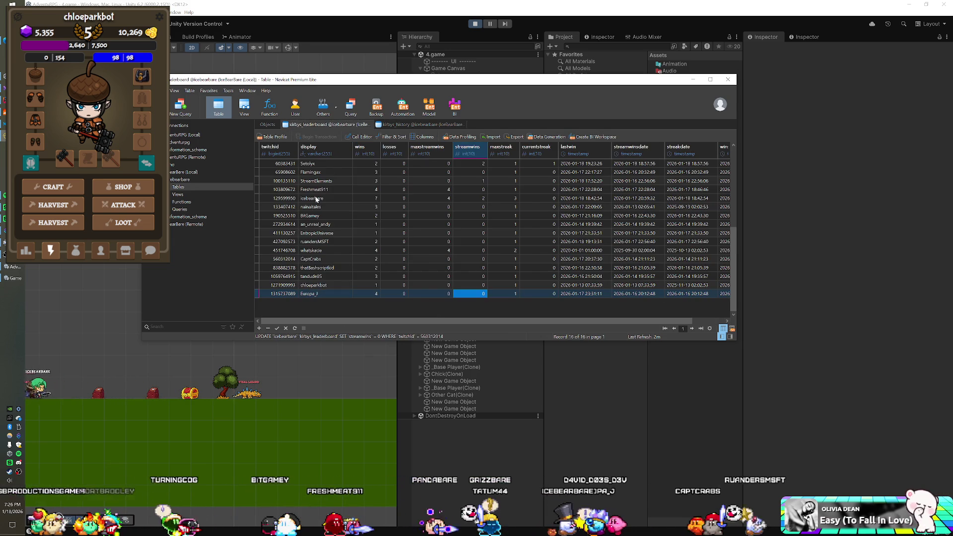
- Save another player's streamwins as 1 and close the Navicat window
{"action": "double_click", "coordinate": [469, 240]}
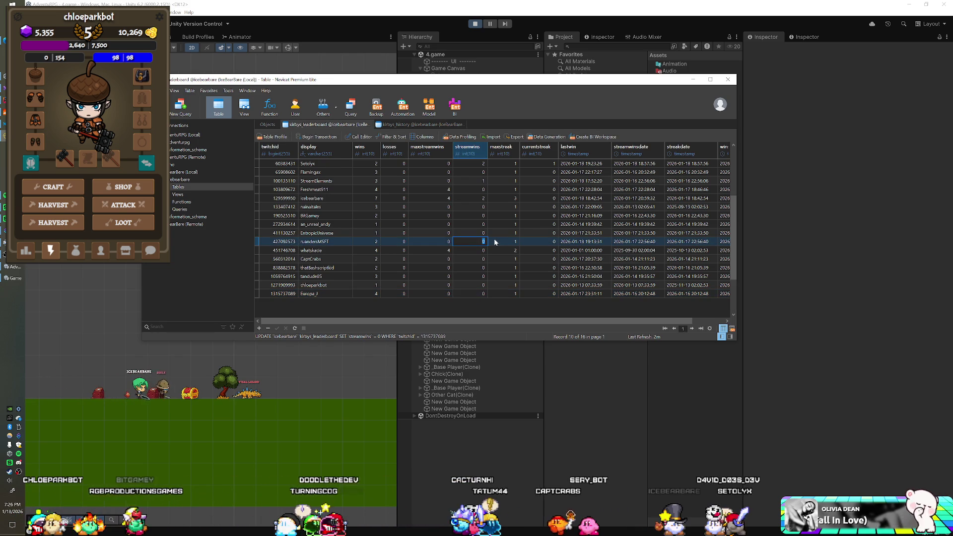
{"action": "type", "text": "1"}
{"action": "key", "text": "Return"}
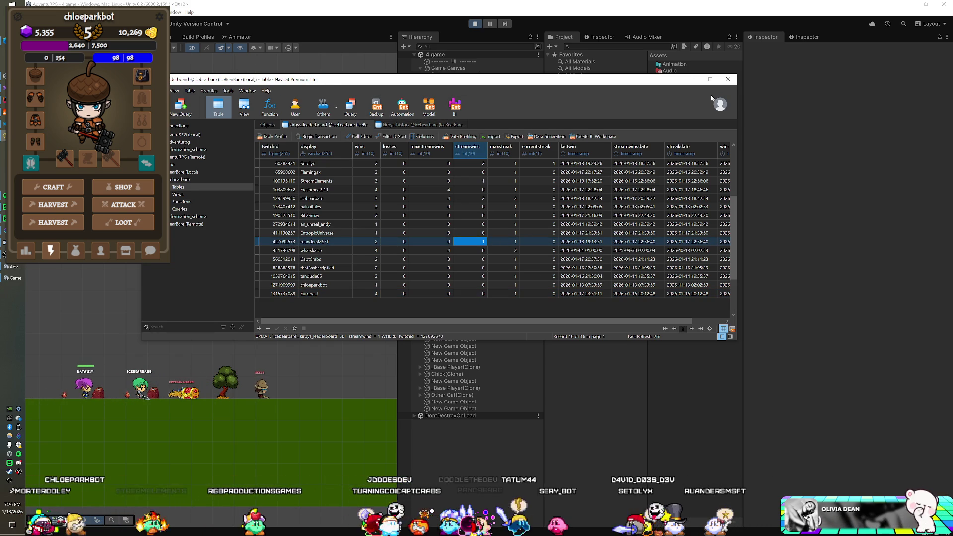
{"action": "left_click", "coordinate": [728, 79]}
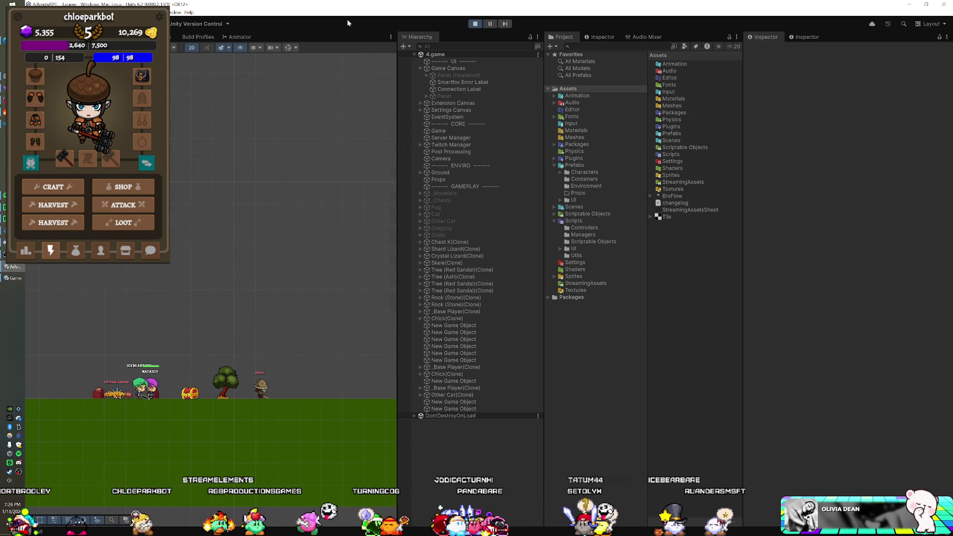
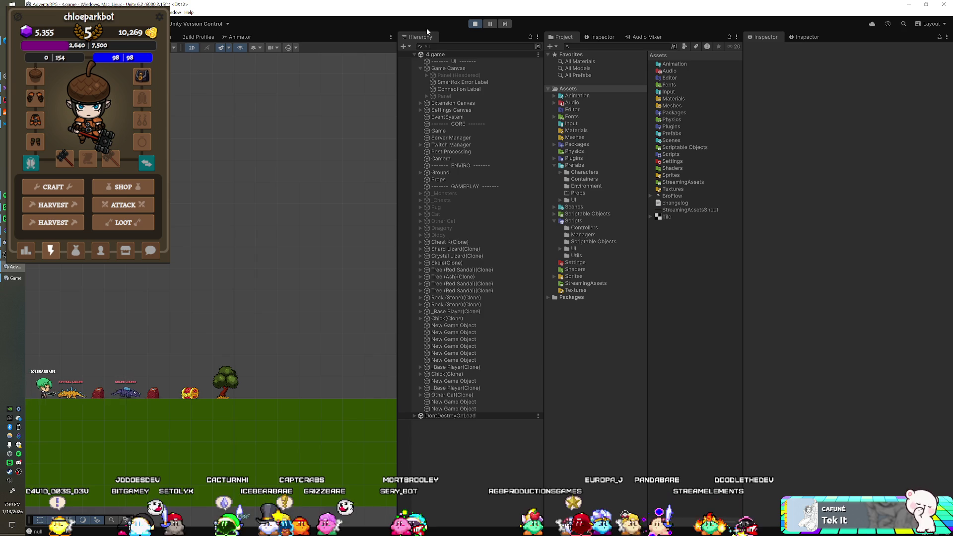
- Stop Play mode in the Unity editor
{"action": "left_click", "coordinate": [471, 26]}
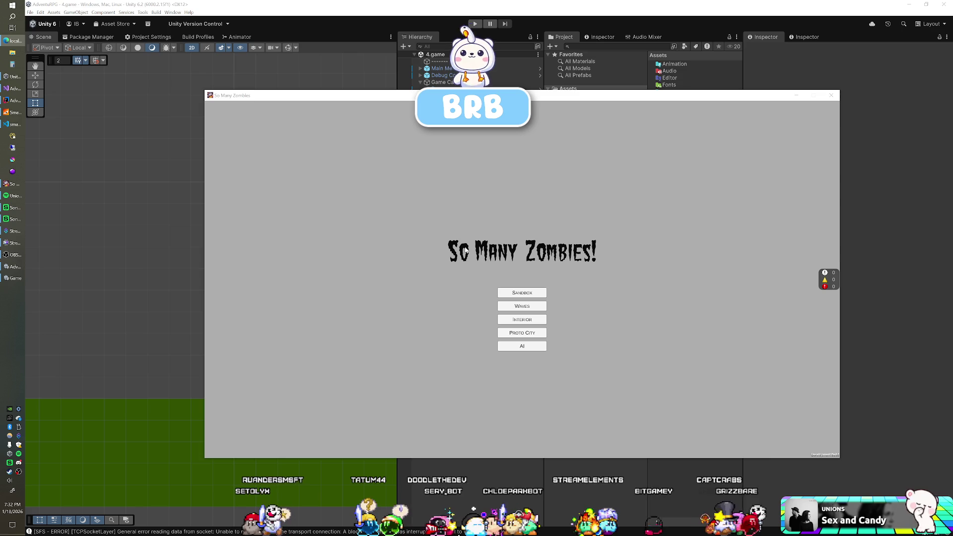
- Switch the So Many Zombies window to fullscreen and load the AI scene
{"action": "key", "text": "alt+Return"}
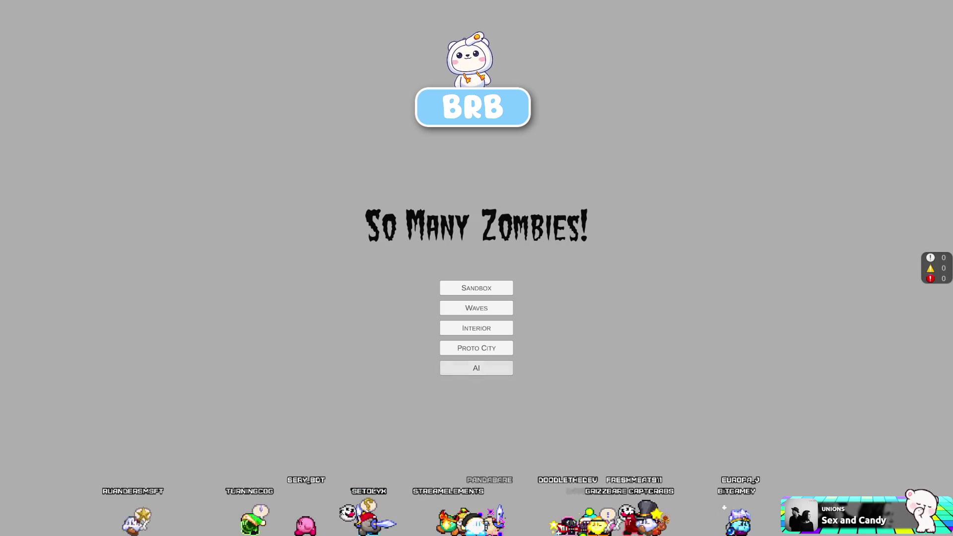
{"action": "left_click", "coordinate": [472, 364]}
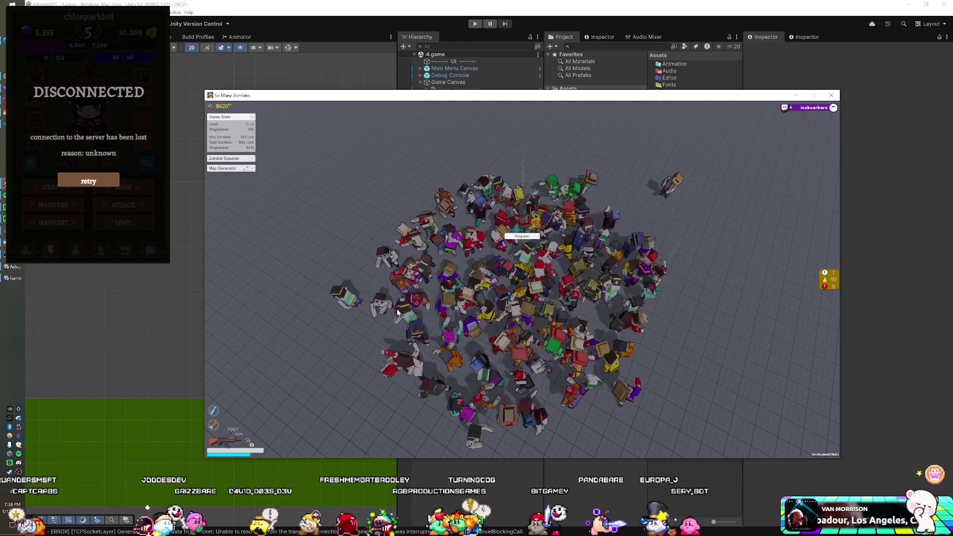
{"action": "key", "text": "alt+F4"}
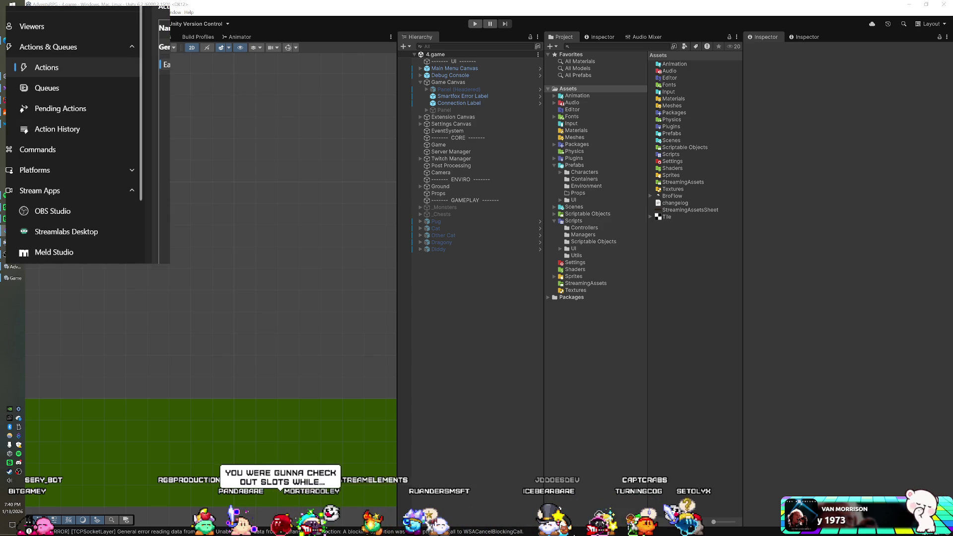
- Move the Streamer.bot window to the top-centre of the screen
{"action": "mouse_move", "coordinate": [952, 25]}
{"action": "left_mouse_down"}
{"action": "mouse_move", "coordinate": [463, 25]}
{"action": "mouse_move", "coordinate": [452, 4]}
{"action": "mouse_move", "coordinate": [447, 20]}
{"action": "mouse_move", "coordinate": [446, 1]}
{"action": "left_mouse_up"}
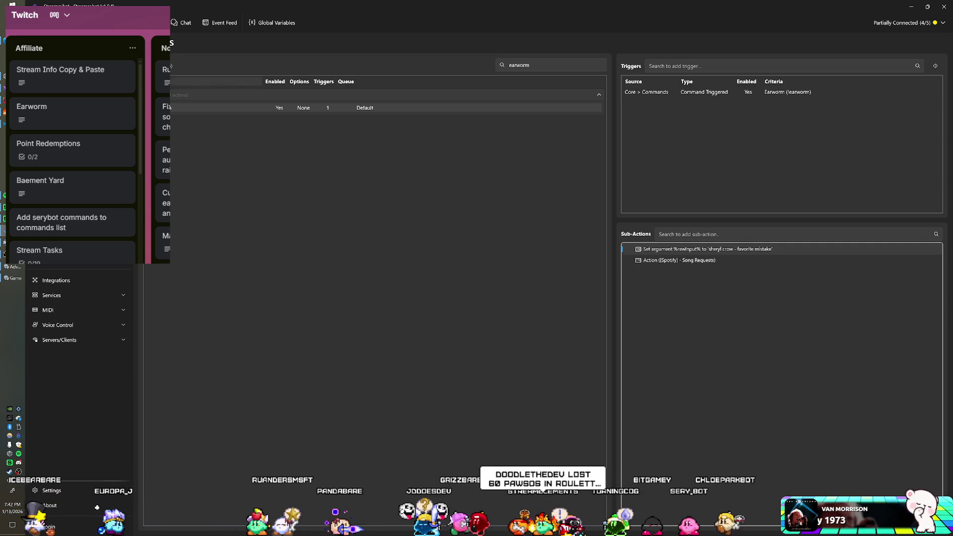
- Browse the persisted Global Variables list, then close it
{"action": "left_click", "coordinate": [272, 22]}
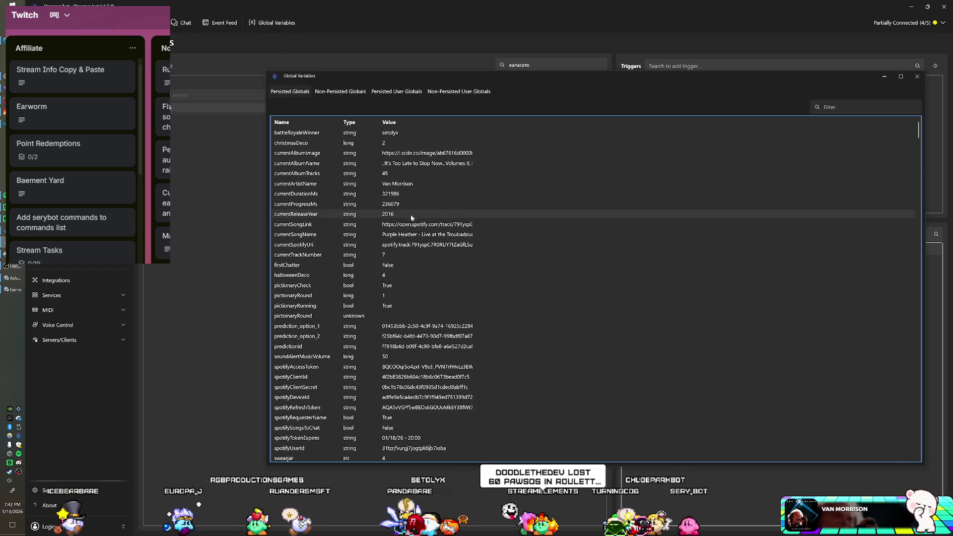
{"action": "scroll", "coordinate": [393, 329], "scroll_direction": "down", "scroll_amount": 1}
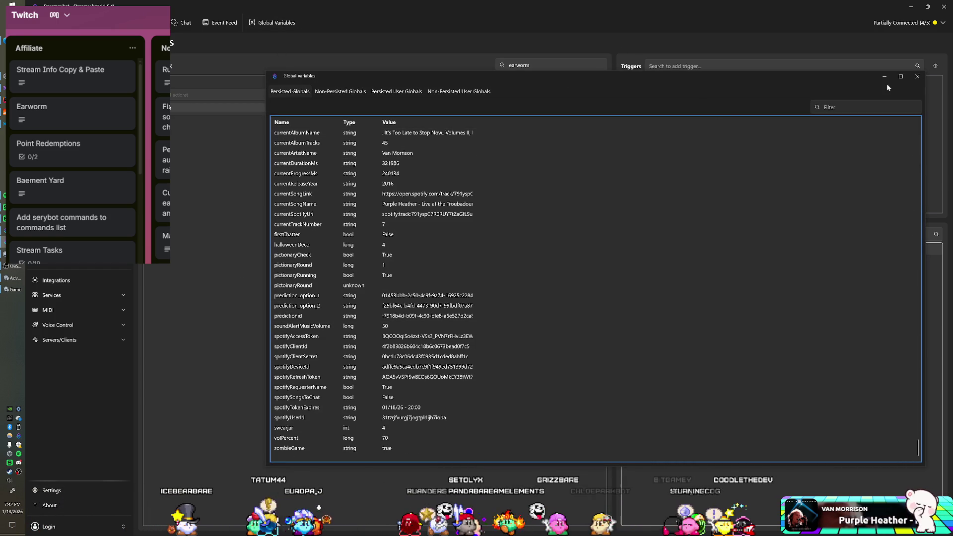
{"action": "left_click", "coordinate": [918, 77]}
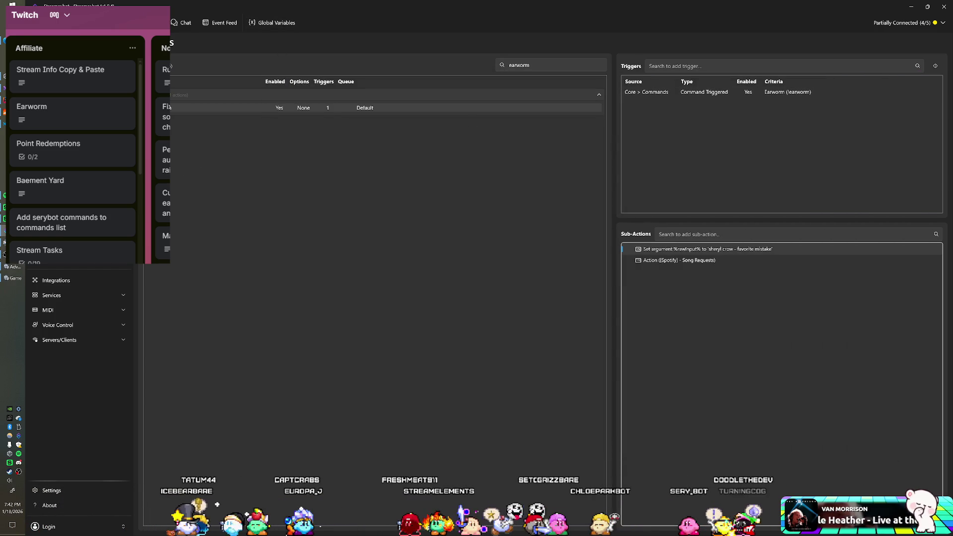
- Filter actions for 'liza', open the Lizard action, and reopen Global Variables
{"action": "key", "text": "ctrl+f"}
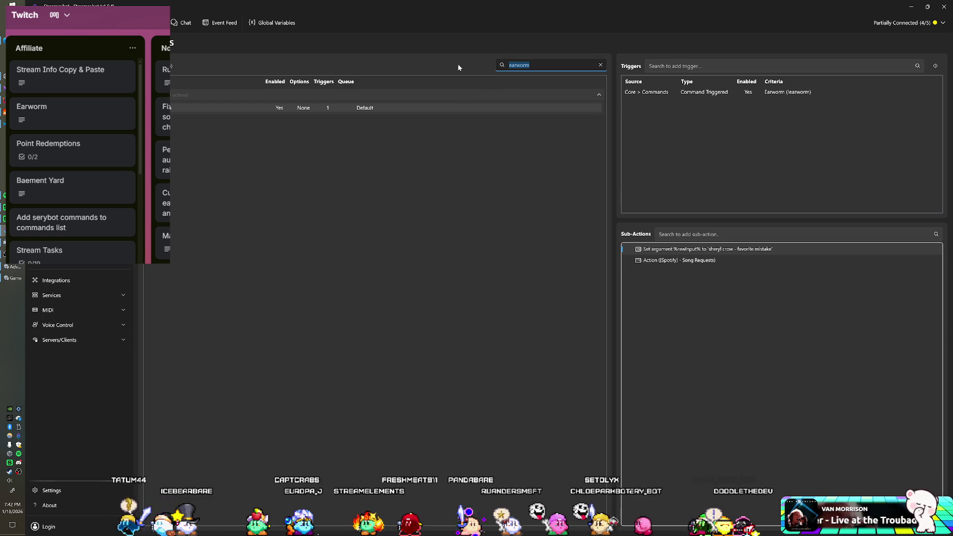
{"action": "type", "text": "liza"}
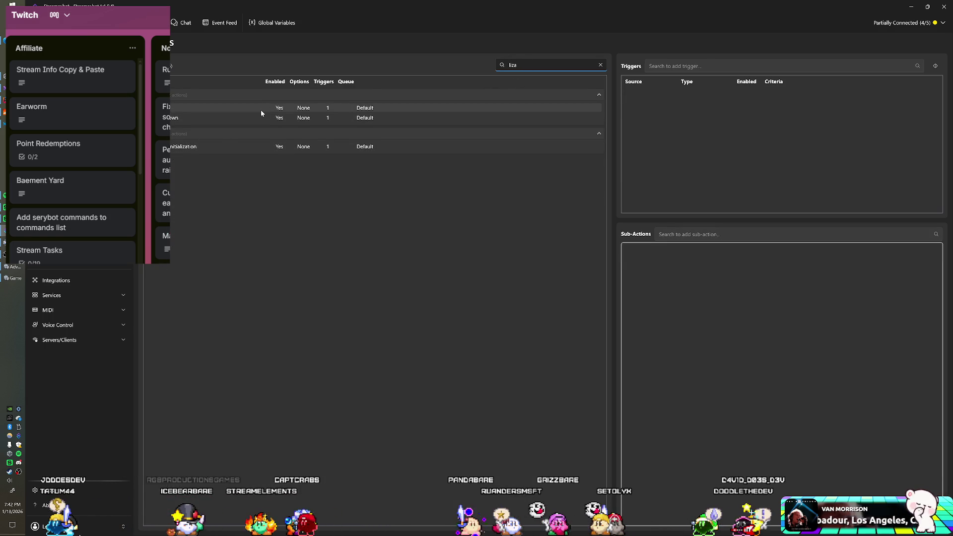
{"action": "left_click", "coordinate": [330, 109]}
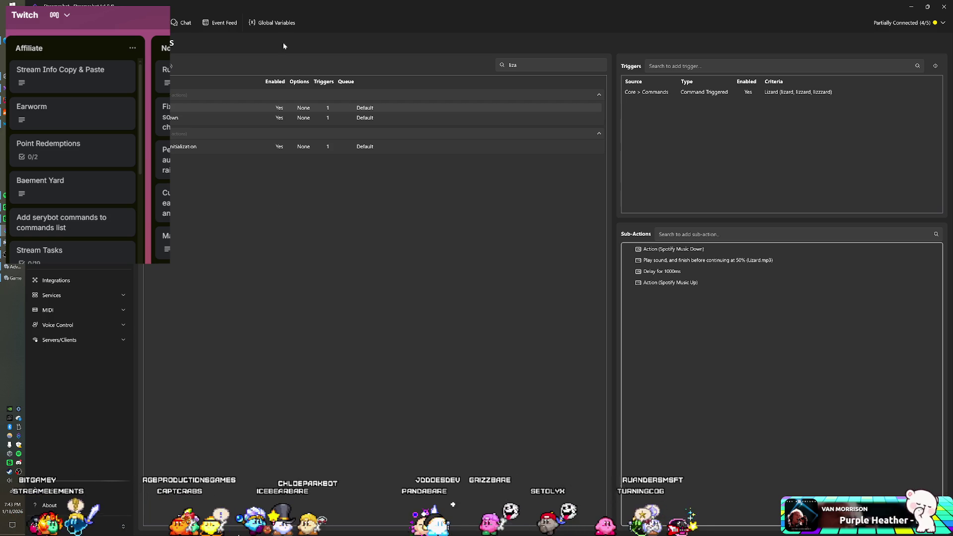
{"action": "left_click", "coordinate": [277, 22]}
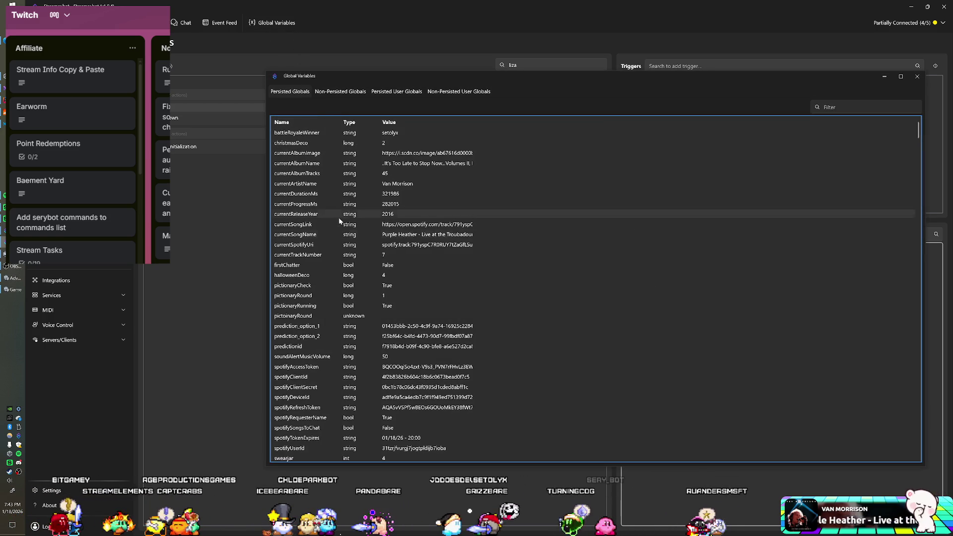
{"action": "scroll", "coordinate": [339, 218], "scroll_direction": "down", "scroll_amount": 1}
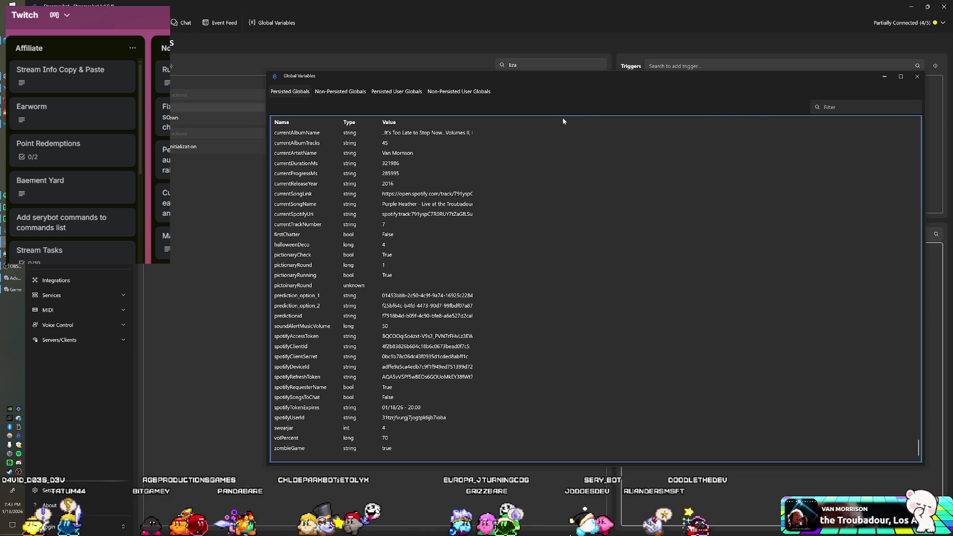
- Add a persisted global 'turnedUp' with value false and AutoType, then close the list
{"action": "right_click", "coordinate": [529, 244]}
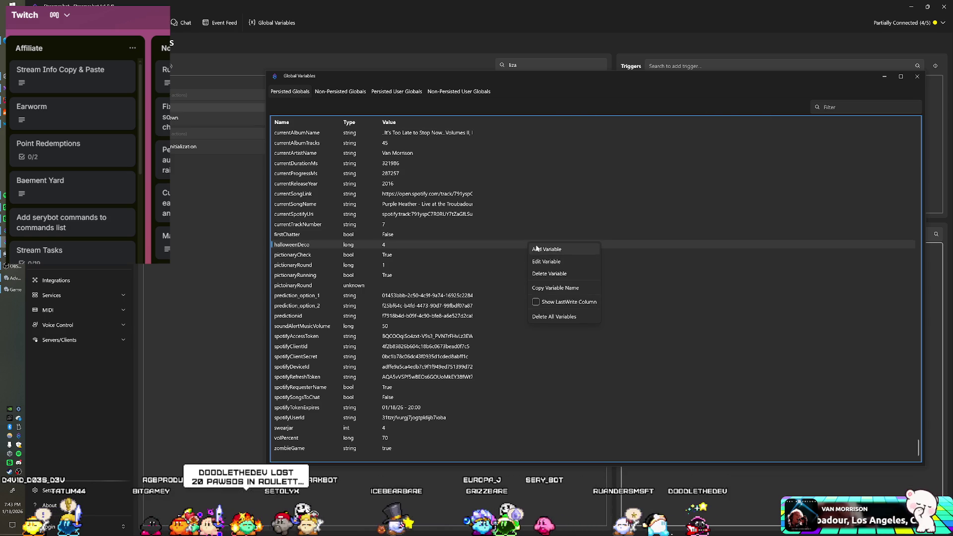
{"action": "left_click", "coordinate": [537, 249]}
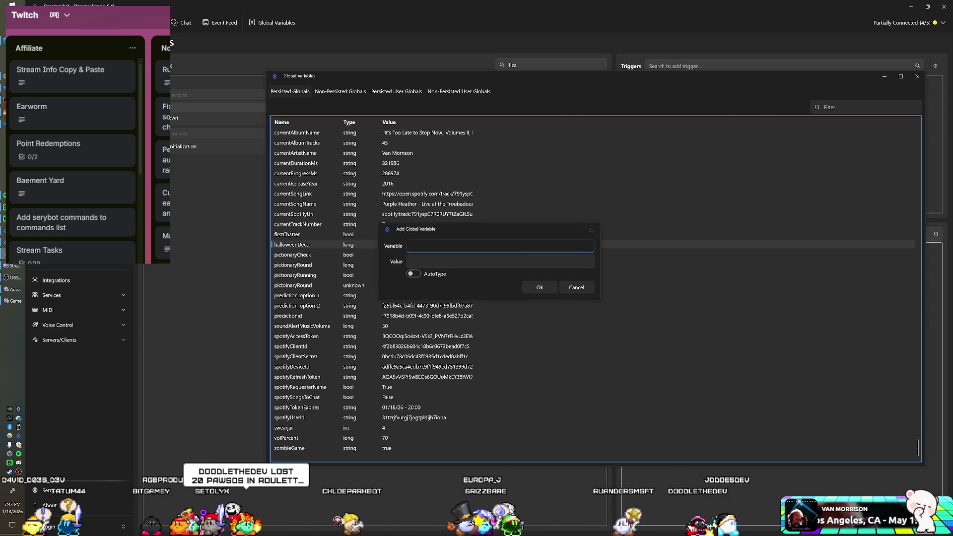
{"action": "type", "text": "turnedUp"}
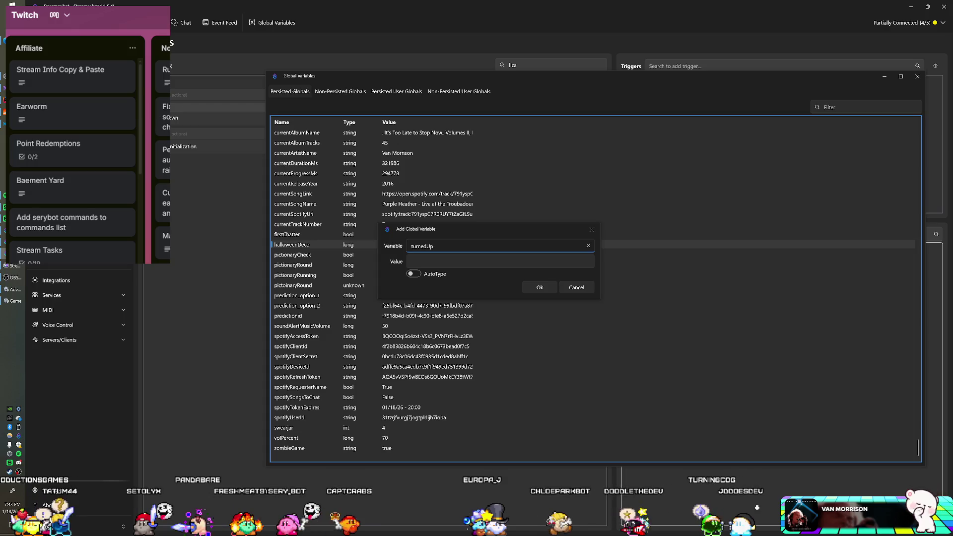
{"action": "key", "text": "Tab"}
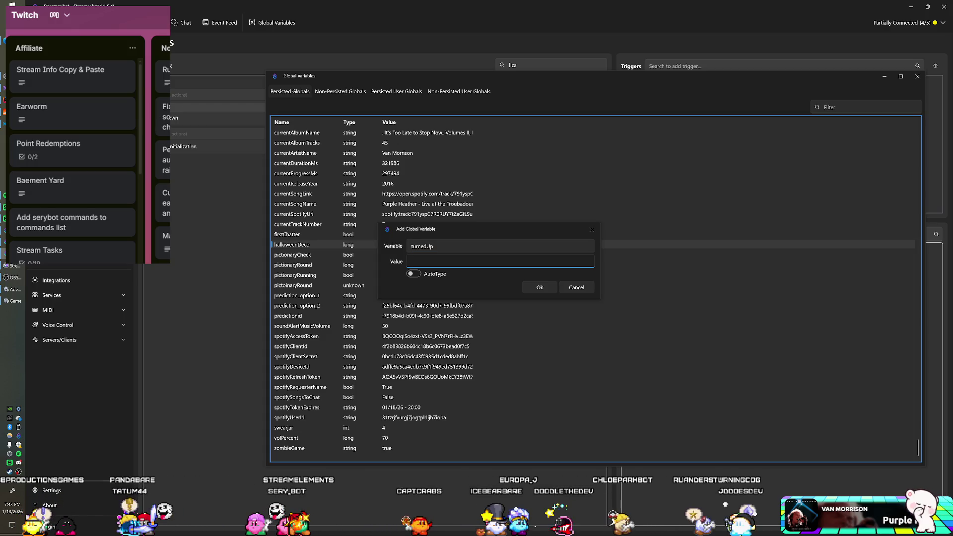
{"action": "type", "text": "false"}
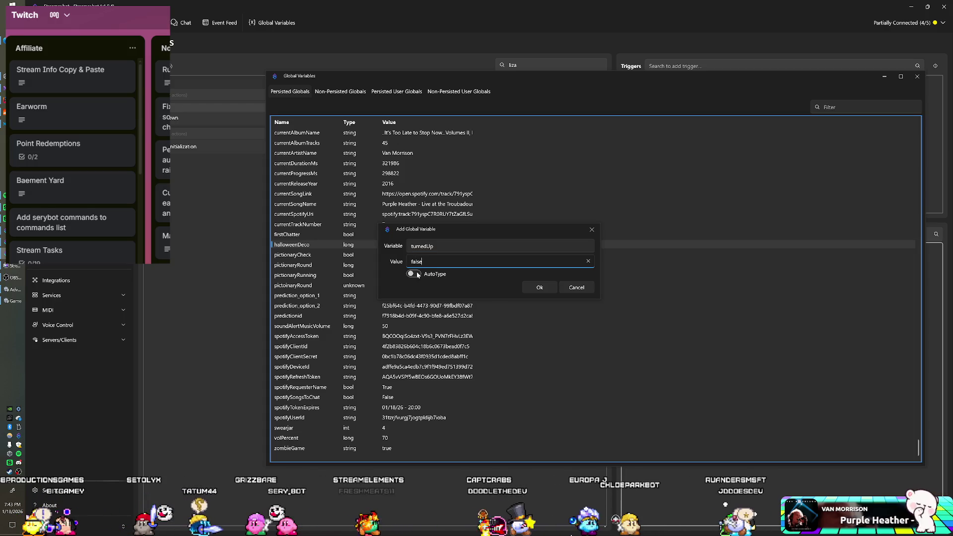
{"action": "left_click", "coordinate": [416, 274]}
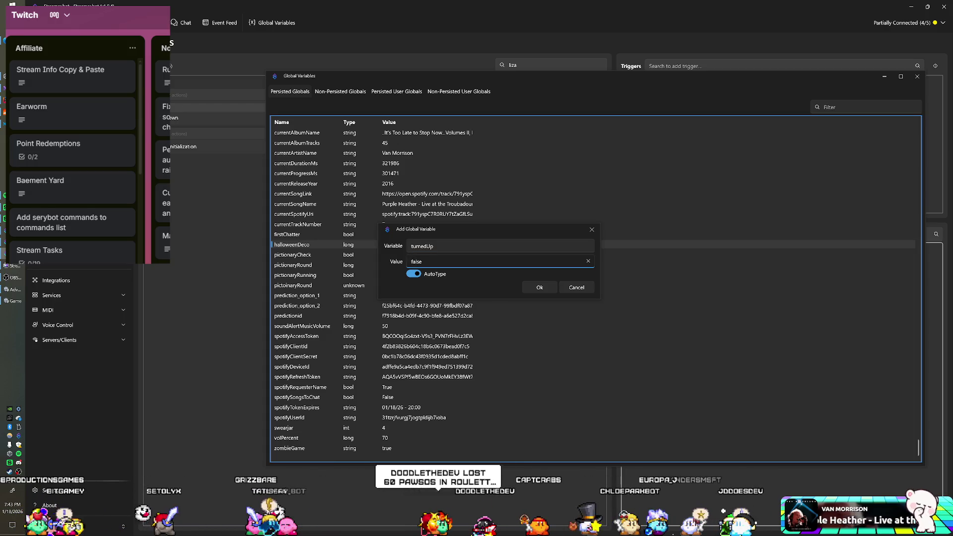
{"action": "left_click", "coordinate": [534, 291]}
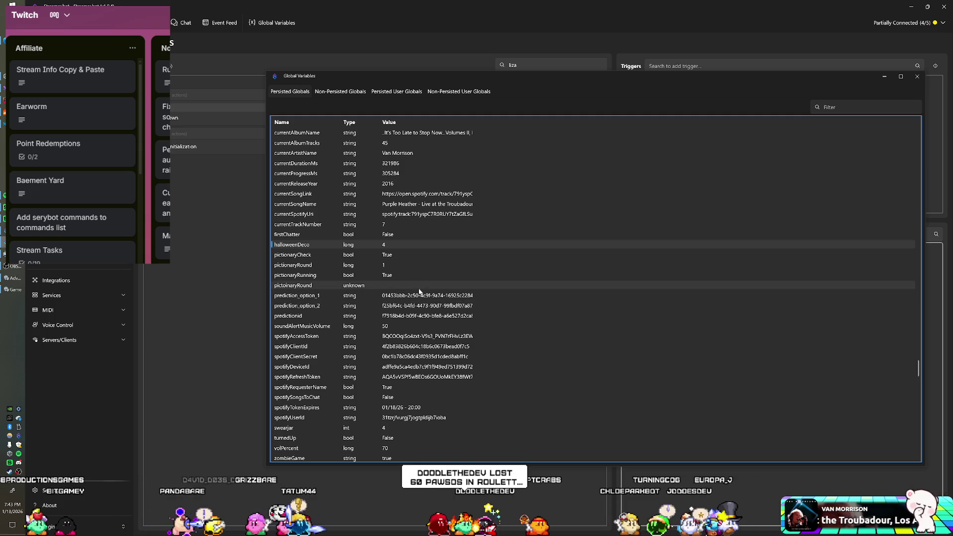
{"action": "scroll", "coordinate": [419, 292], "scroll_direction": "down", "scroll_amount": 1}
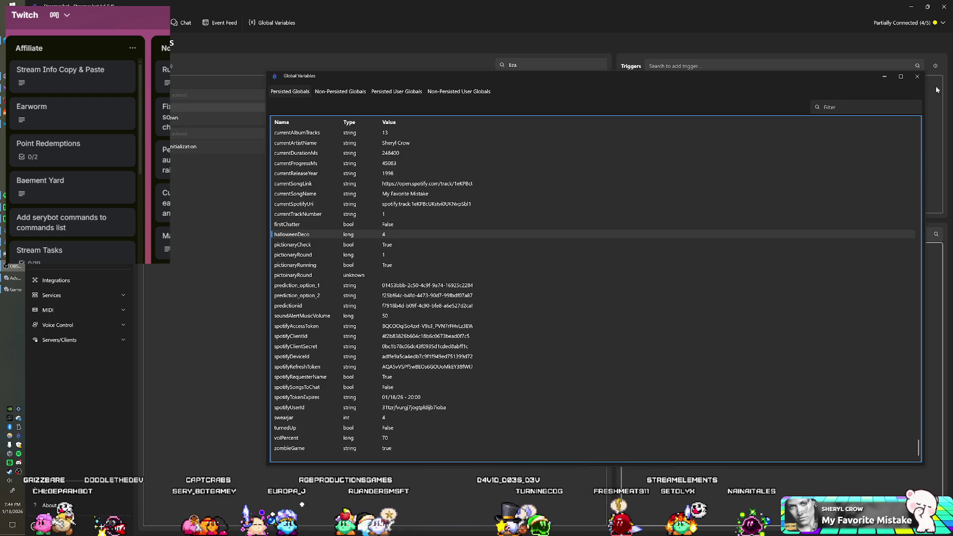
{"action": "left_click", "coordinate": [916, 77]}
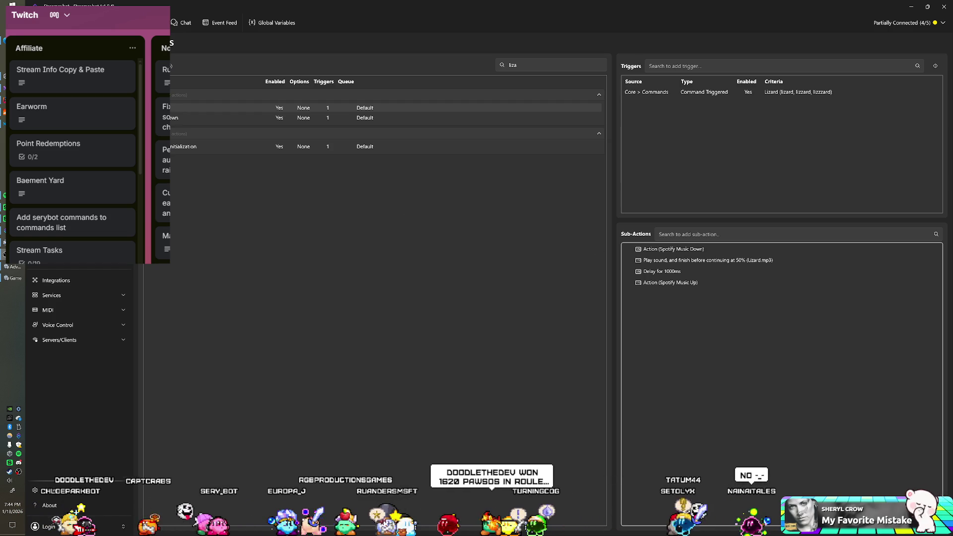
- Clear the action filter, collapse the expanded groups, and open Spotify Music Down for editing
{"action": "key", "text": "ctrl+f"}
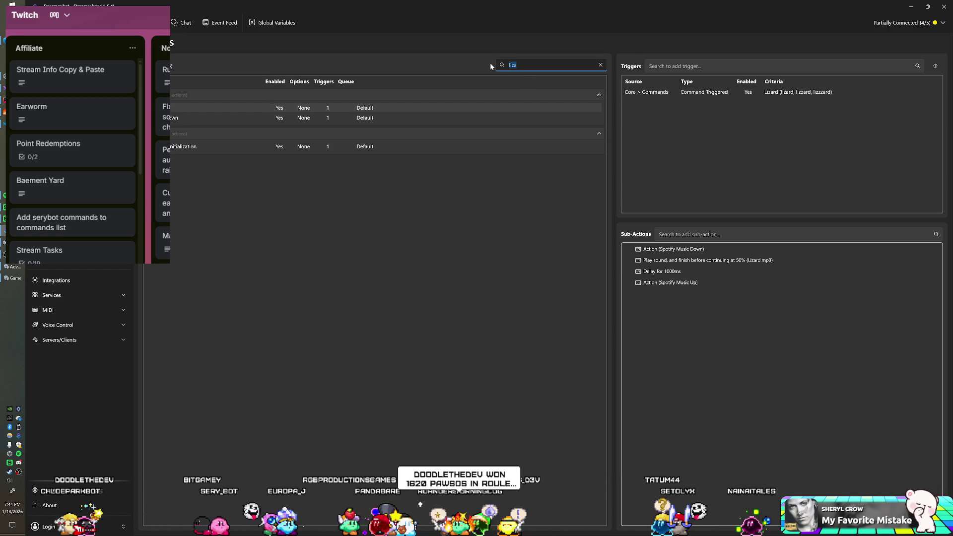
{"action": "key", "text": "BackSpace"}
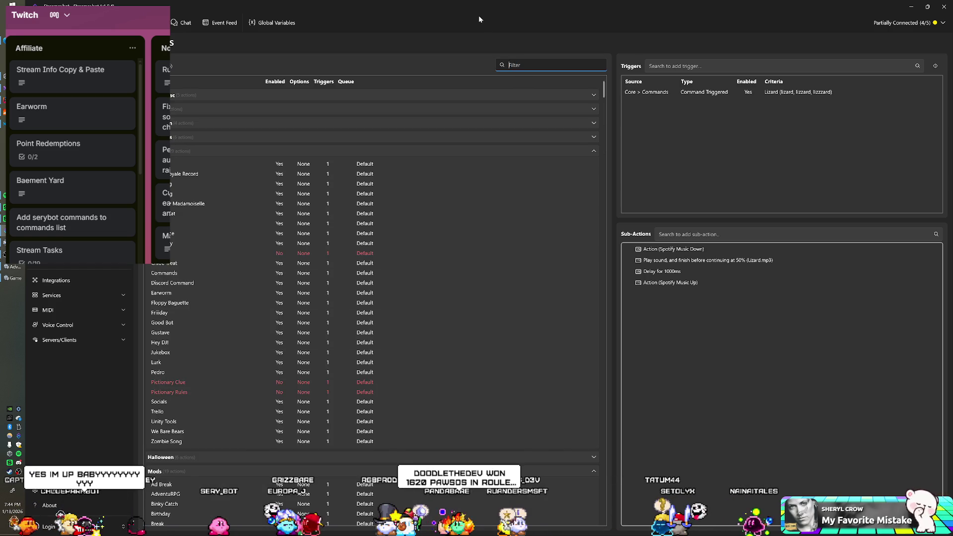
{"action": "left_click", "coordinate": [186, 154]}
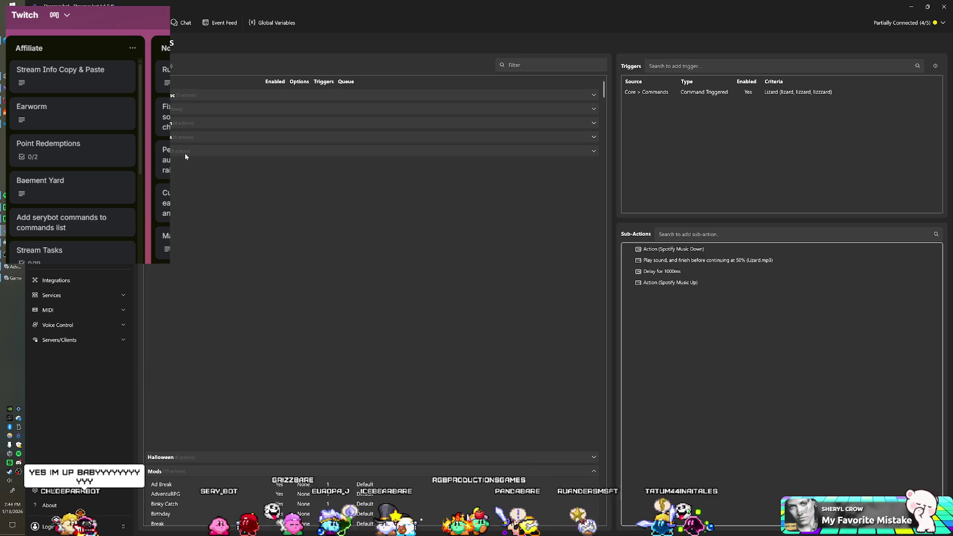
{"action": "left_click", "coordinate": [177, 180]}
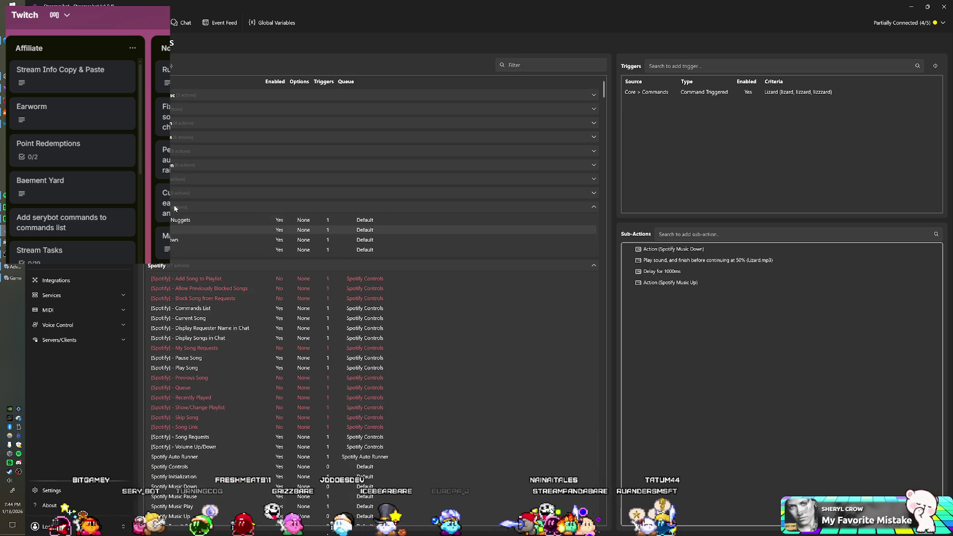
{"action": "left_click", "coordinate": [176, 207]}
{"action": "scroll", "coordinate": [207, 367], "scroll_direction": "down", "scroll_amount": 2}
{"action": "scroll", "coordinate": [208, 368], "scroll_direction": "down", "scroll_amount": 1}
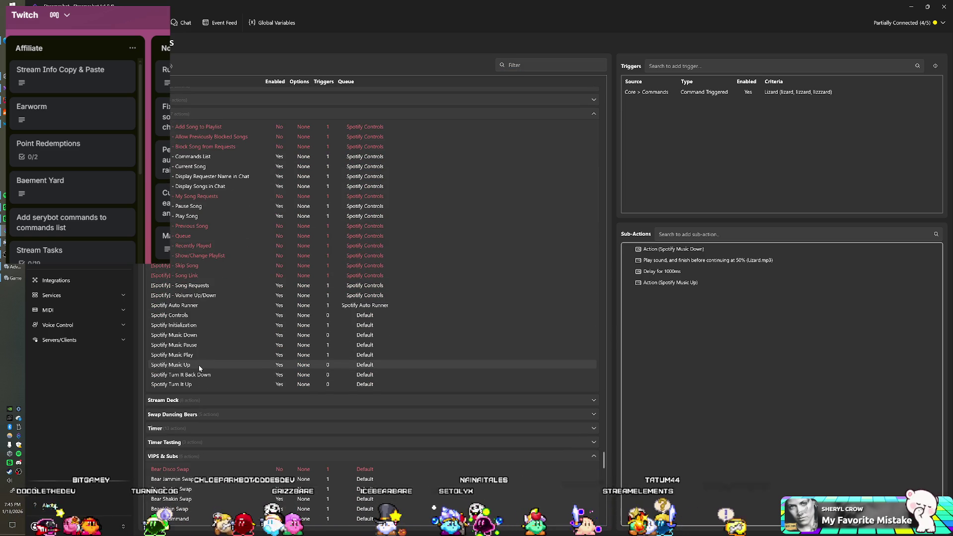
{"action": "double_click", "coordinate": [197, 336]}
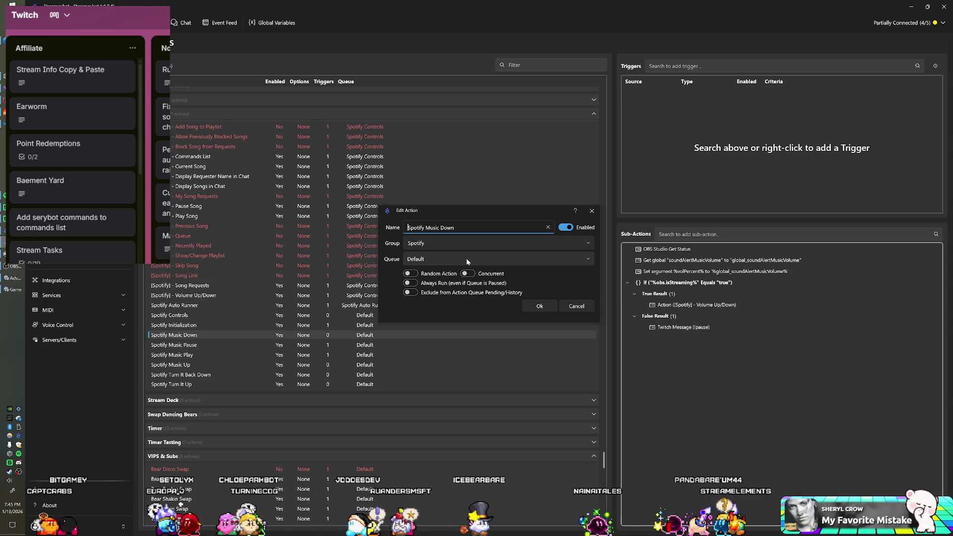
- Cancel the Spotify Music Down Edit Action dialog without changes
{"action": "left_click", "coordinate": [568, 308]}
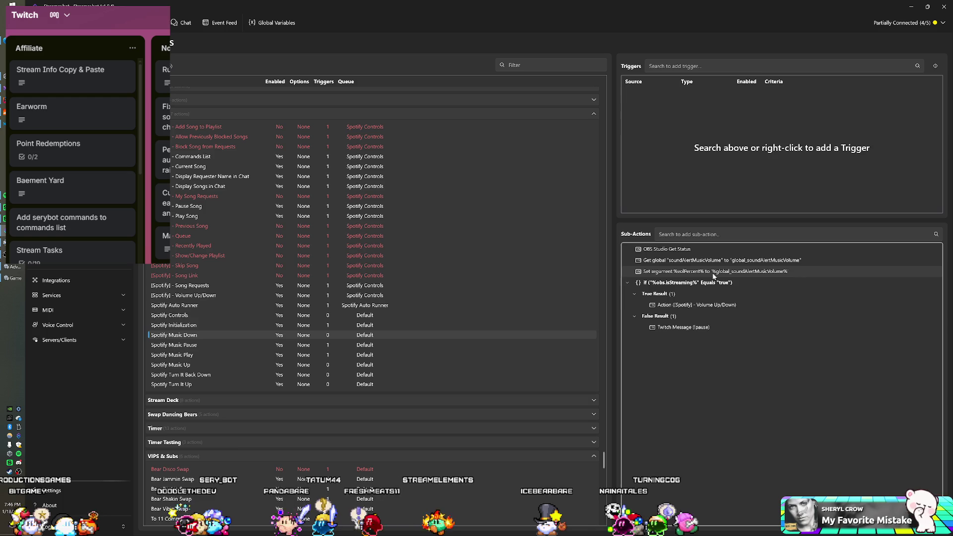
{"action": "left_click", "coordinate": [272, 22]}
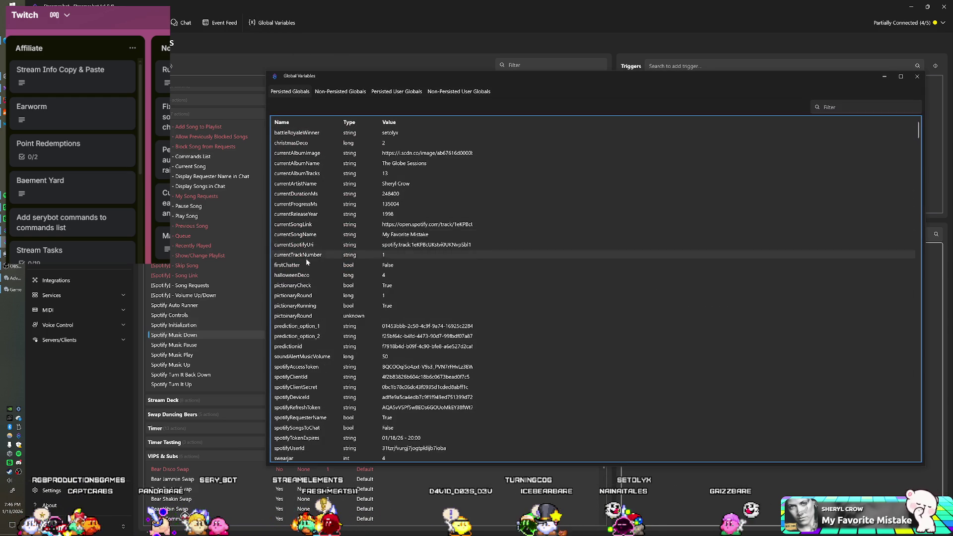
{"action": "scroll", "coordinate": [306, 263], "scroll_direction": "down", "scroll_amount": 2}
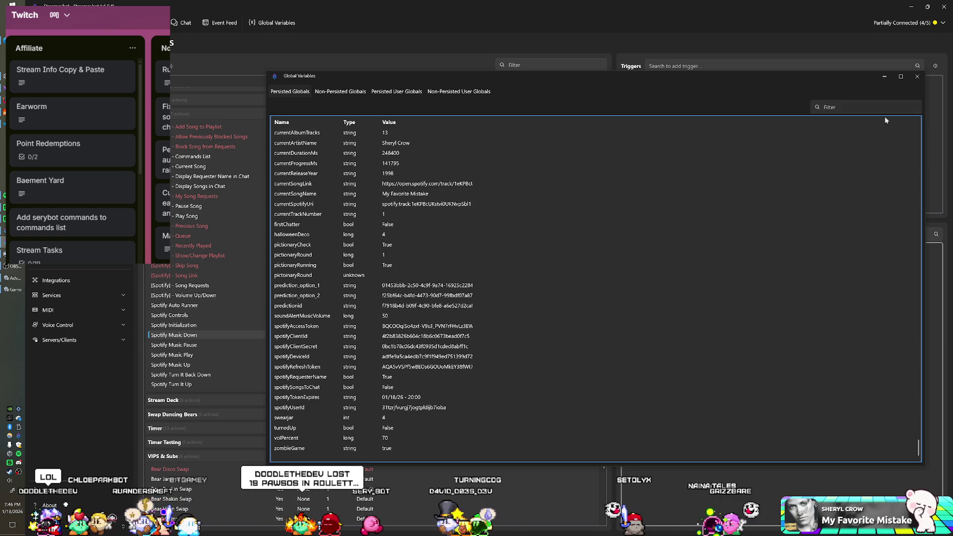
{"action": "left_click", "coordinate": [917, 78]}
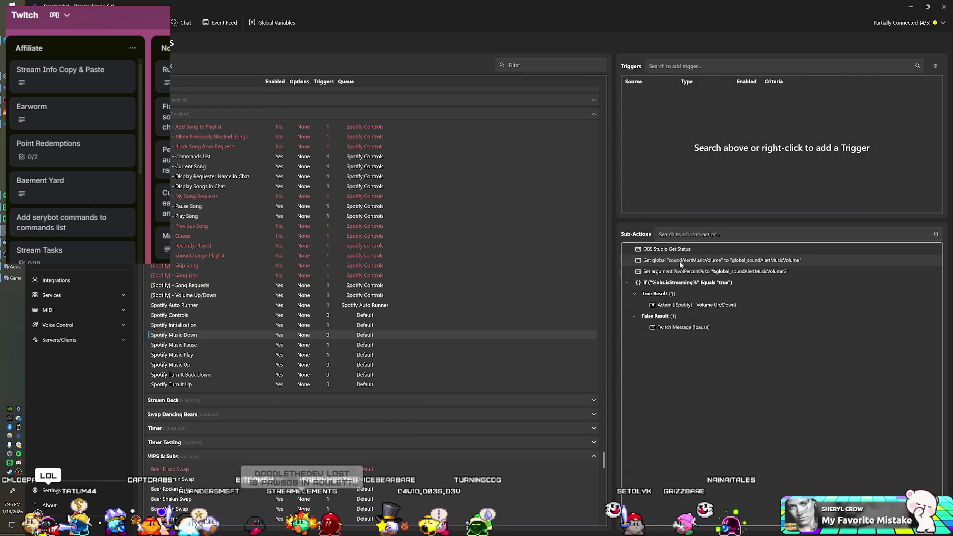
- Add an If/Else sub-action testing whether %global_turnedUp% Equals True
{"action": "right_click", "coordinate": [654, 382]}
{"action": "mouse_move", "coordinate": [672, 445]}
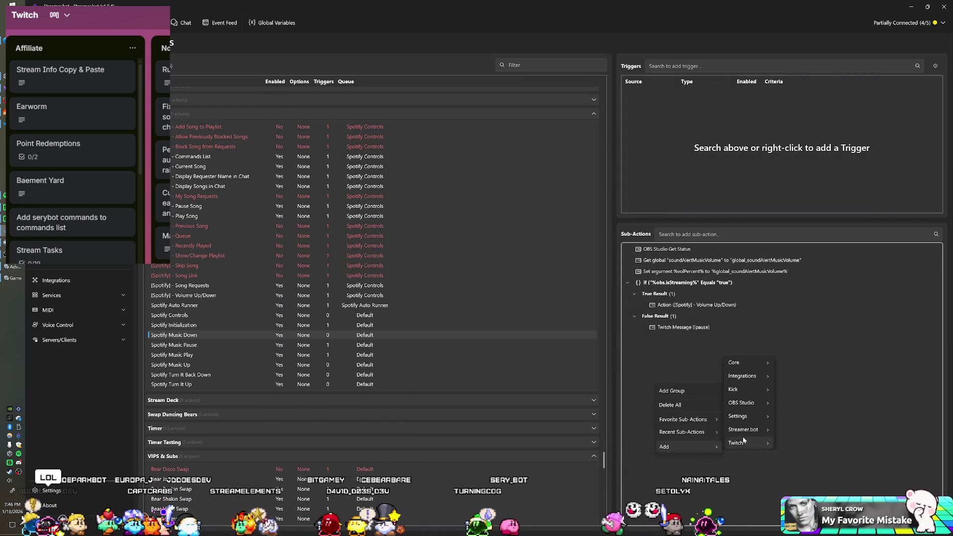
{"action": "mouse_move", "coordinate": [746, 364]}
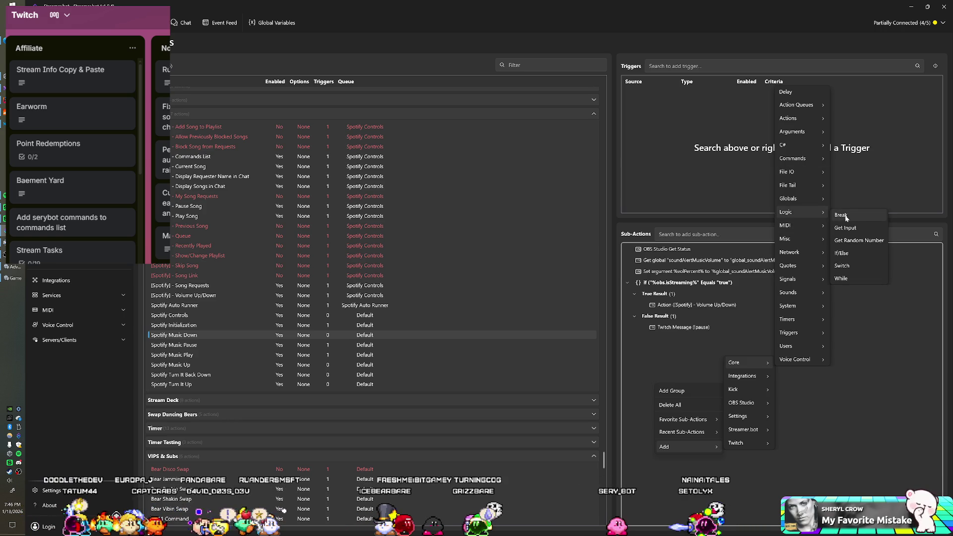
{"action": "left_click", "coordinate": [850, 254]}
{"action": "type", "text": "%global_turnedUp%"}
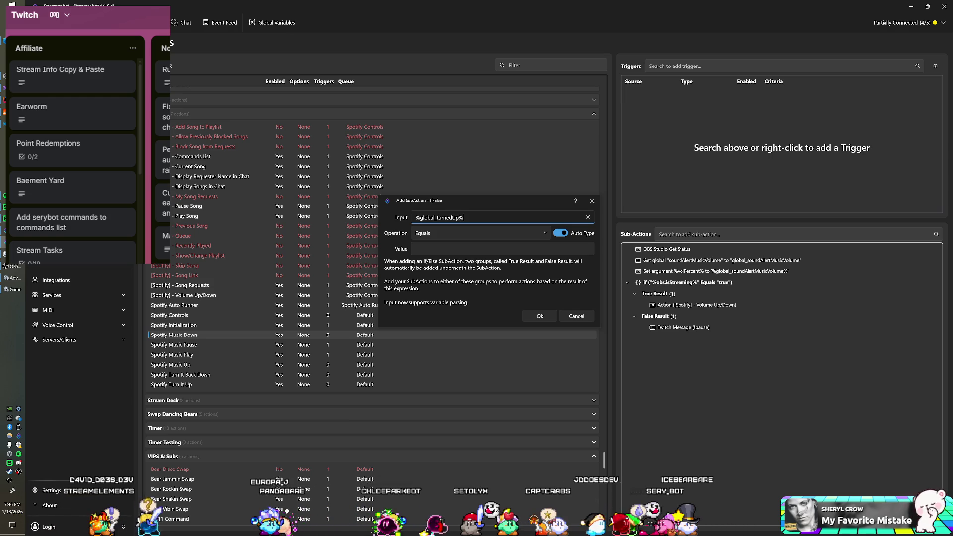
{"action": "key", "text": "Tab"}
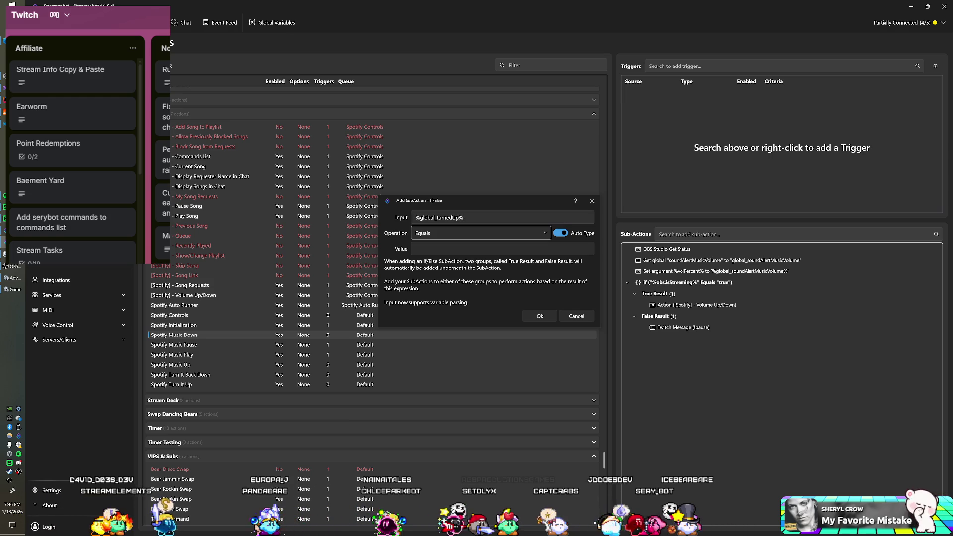
{"action": "key", "text": "Tab"}
{"action": "key", "text": "Tab"}
{"action": "type", "text": "T"}
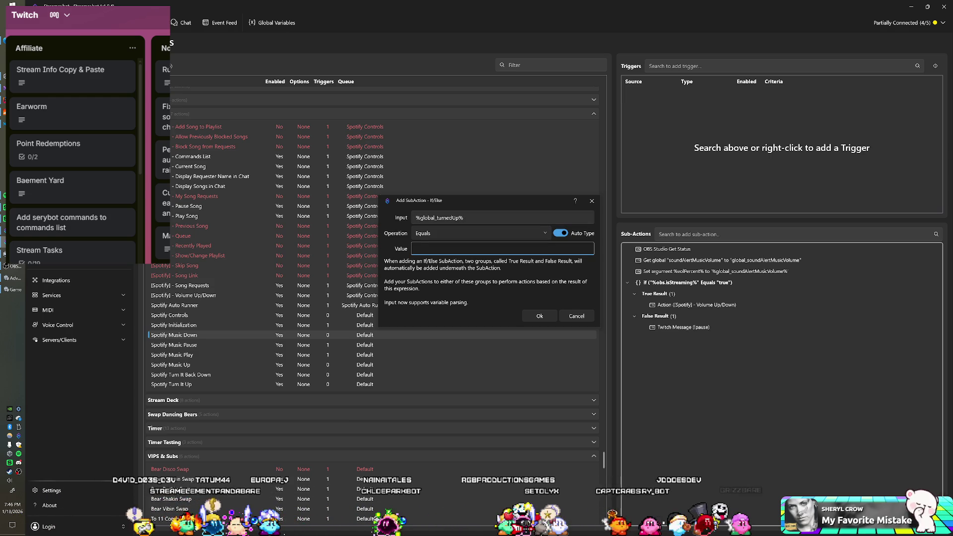
{"action": "type", "text": "rue"}
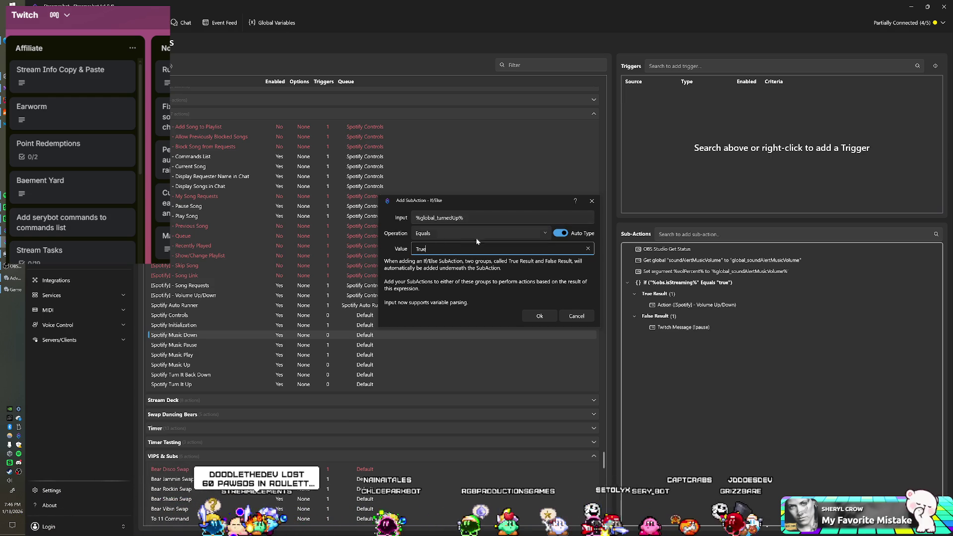
{"action": "left_click", "coordinate": [541, 316]}
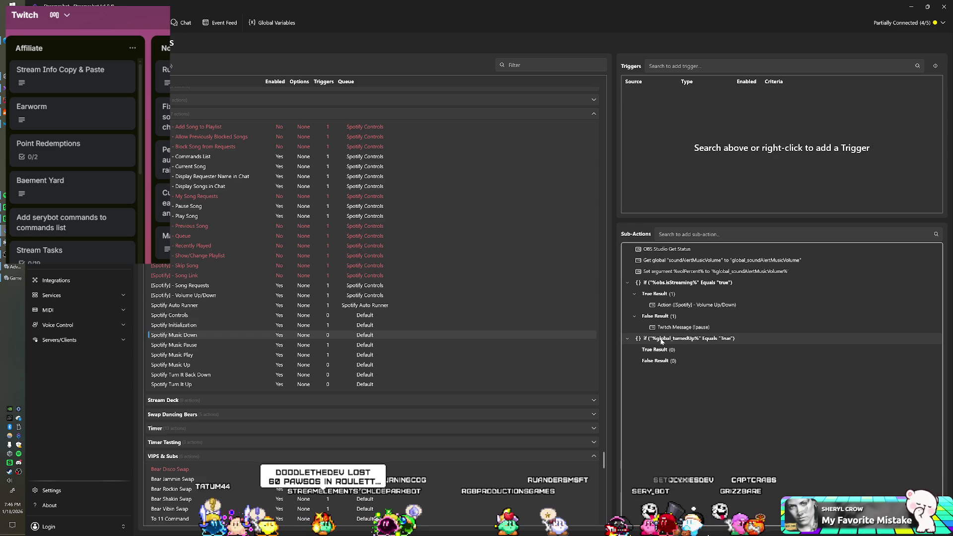
- Move the turnedUp If near the top and add a turnedUp Global (Get) above it
{"action": "left_click_drag", "start_coordinate": [662, 347], "coordinate": [673, 258]}
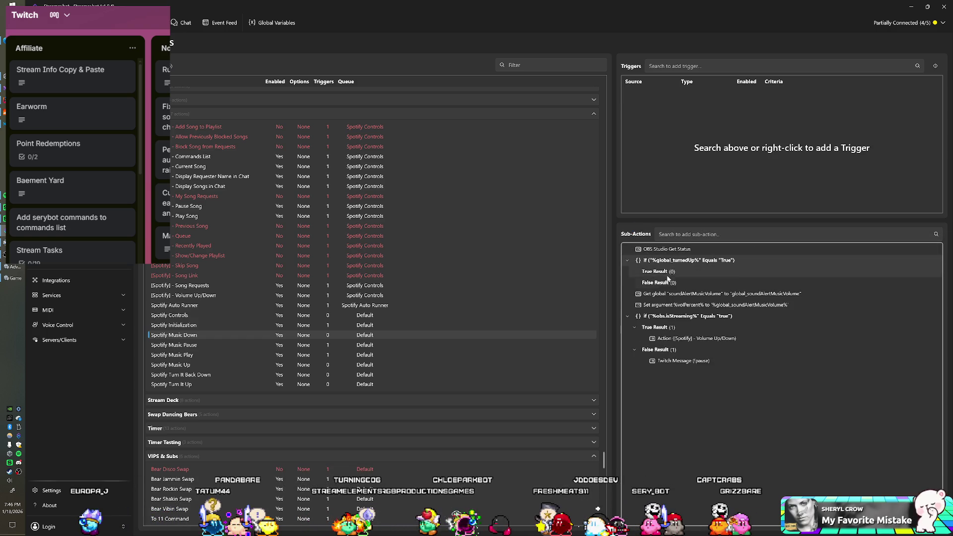
{"action": "right_click", "coordinate": [654, 387]}
{"action": "mouse_move", "coordinate": [682, 452]}
{"action": "mouse_move", "coordinate": [762, 363]}
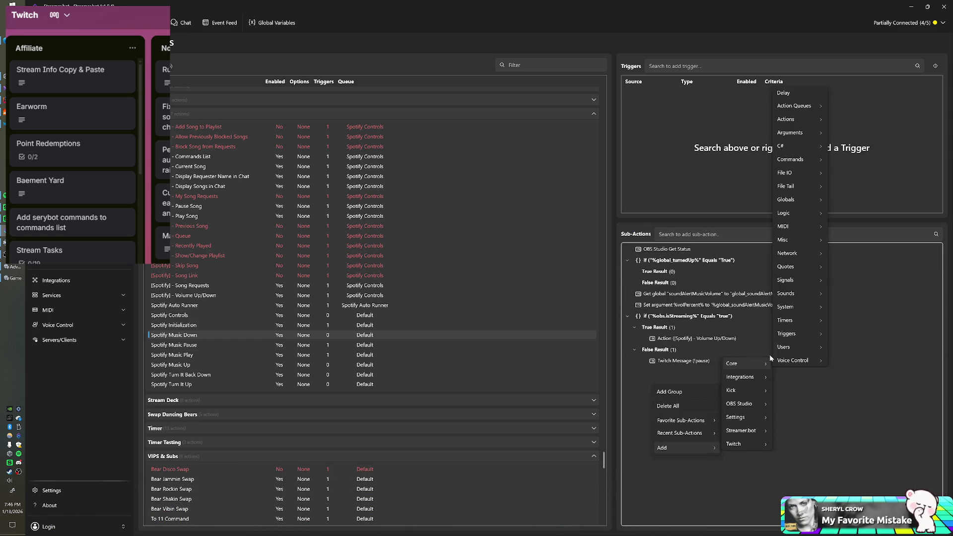
{"action": "mouse_move", "coordinate": [794, 200]}
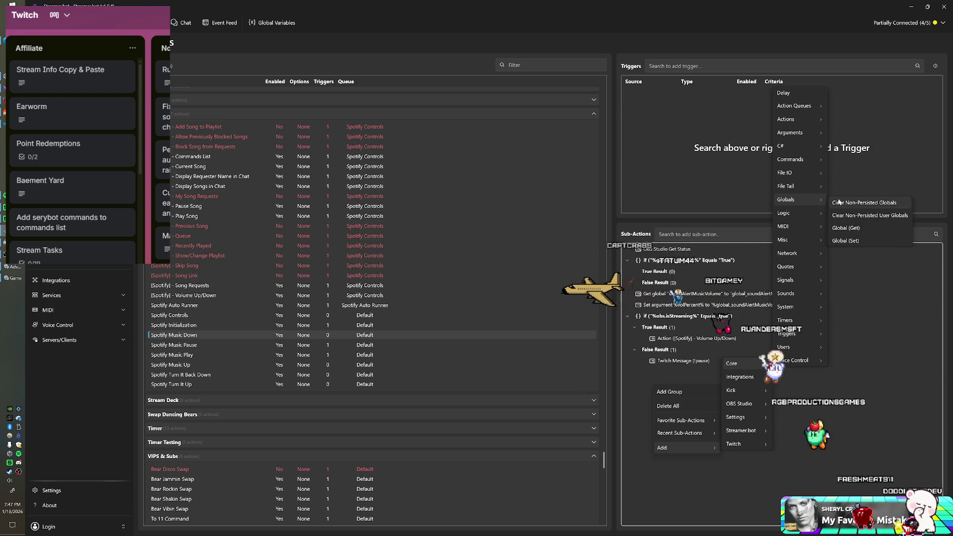
{"action": "left_click", "coordinate": [851, 227]}
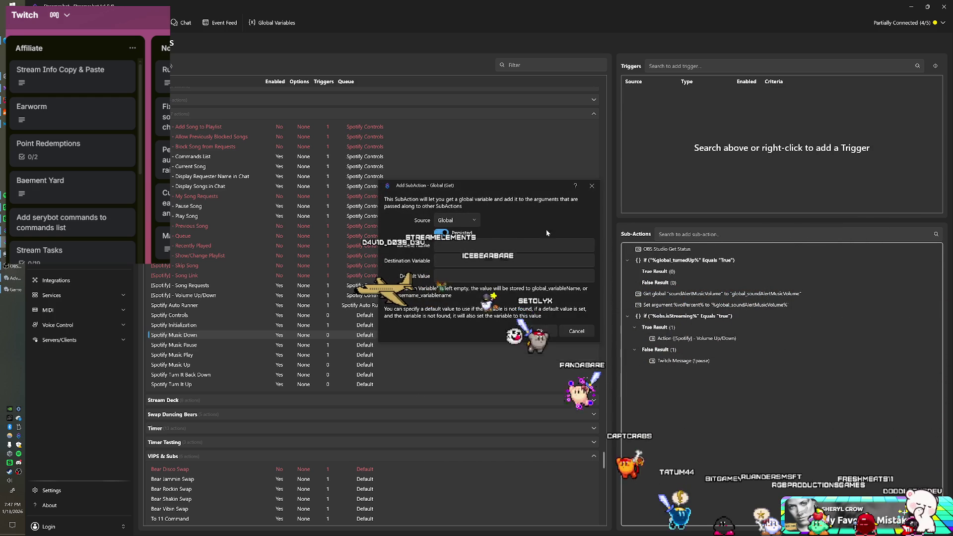
{"action": "type", "text": "turnedUp"}
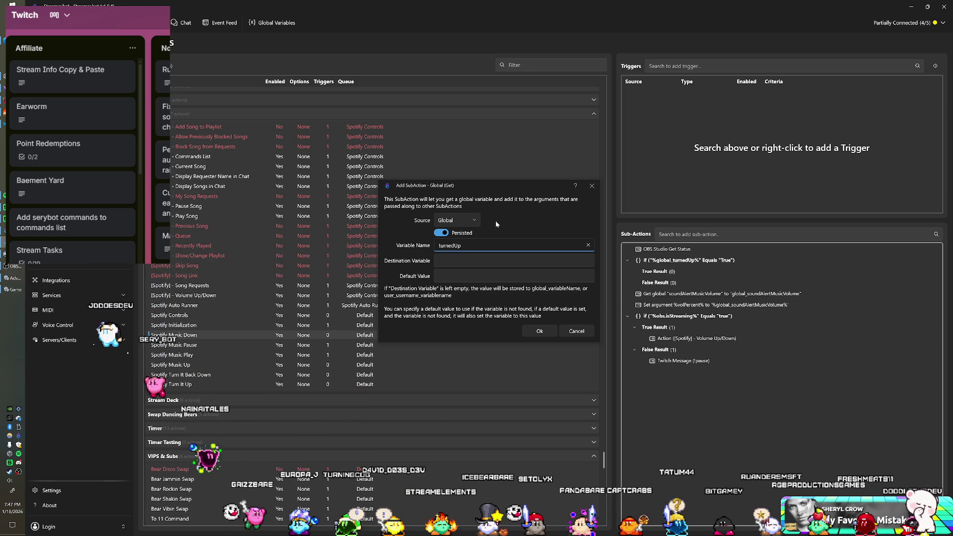
{"action": "left_click", "coordinate": [536, 331]}
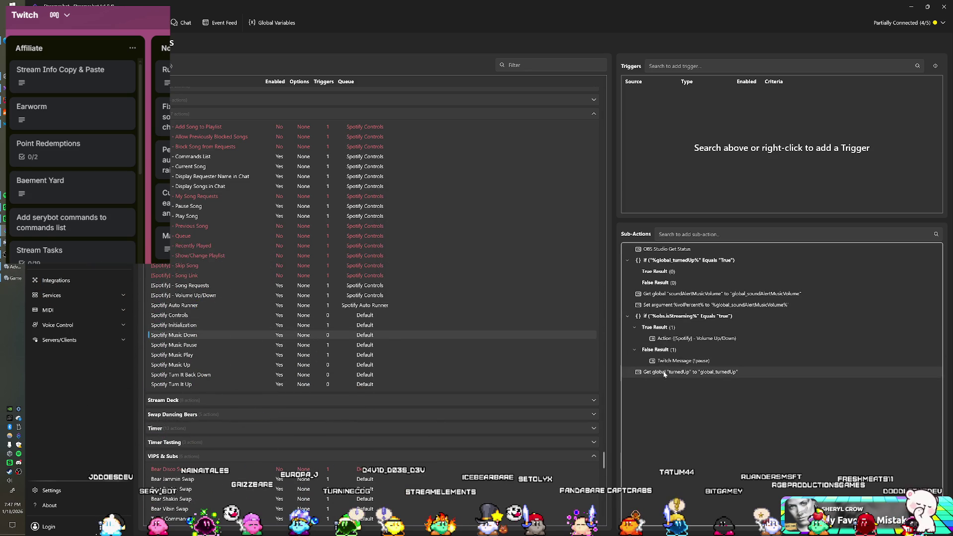
{"action": "left_click_drag", "start_coordinate": [669, 366], "coordinate": [679, 259]}
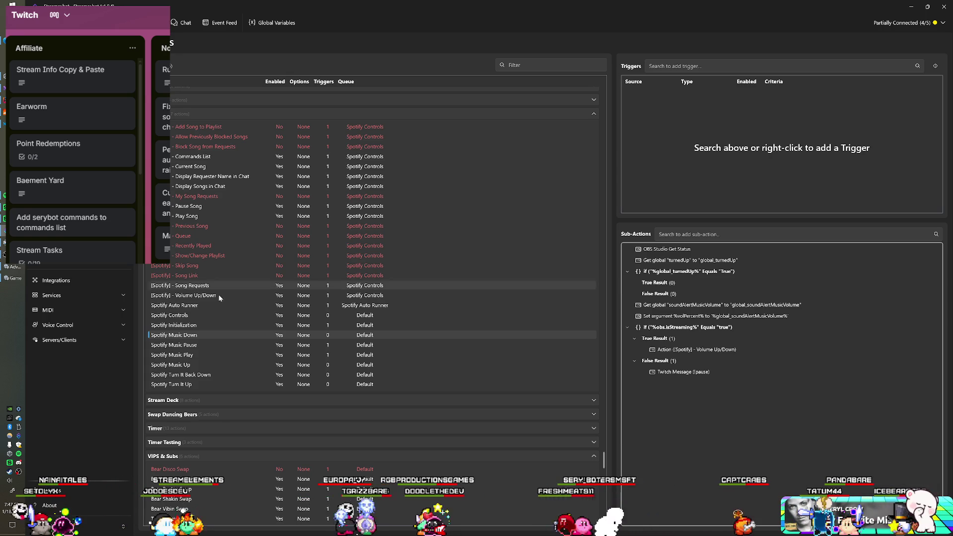
- Place the soundAlertMusicVolume Get in False Result and paste a copy into True Result
{"action": "left_click", "coordinate": [712, 305]}
{"action": "mouse_move", "coordinate": [712, 308]}
{"action": "left_mouse_down"}
{"action": "mouse_move", "coordinate": [698, 294]}
{"action": "mouse_move", "coordinate": [700, 308]}
{"action": "left_mouse_up"}
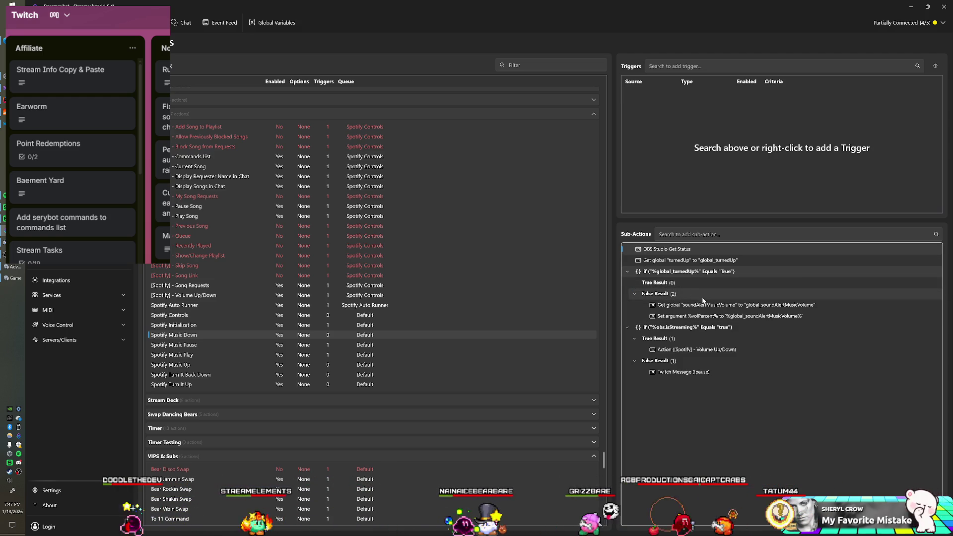
{"action": "right_click", "coordinate": [673, 306]}
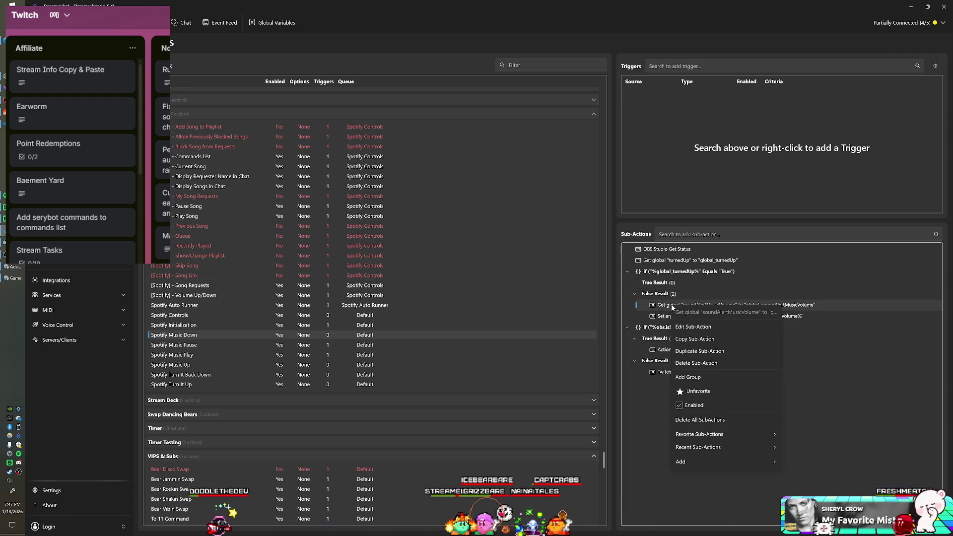
{"action": "left_click", "coordinate": [694, 339]}
{"action": "right_click", "coordinate": [654, 283]}
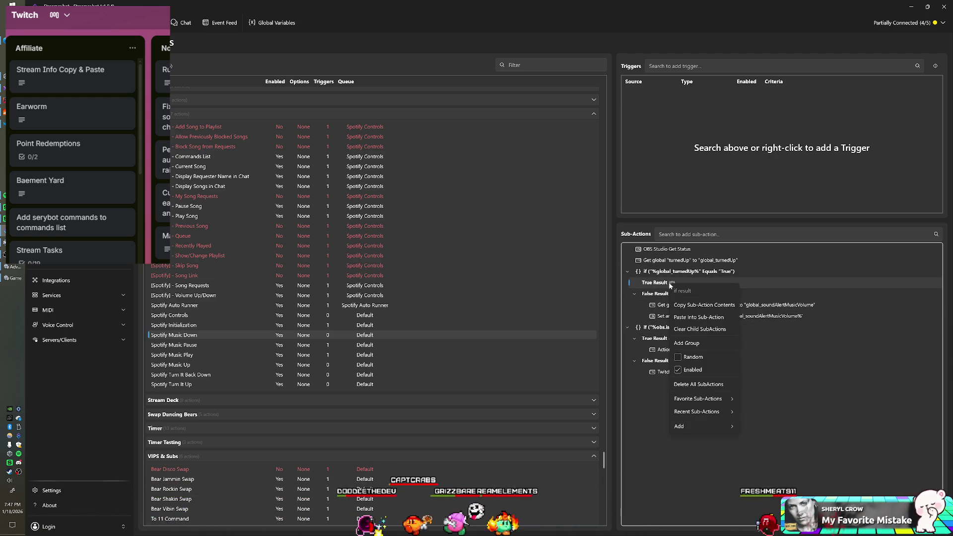
{"action": "left_click", "coordinate": [693, 319]}
- Copy the Set argument %volPercent% sub-action into the True Result branch
{"action": "right_click", "coordinate": [680, 328]}
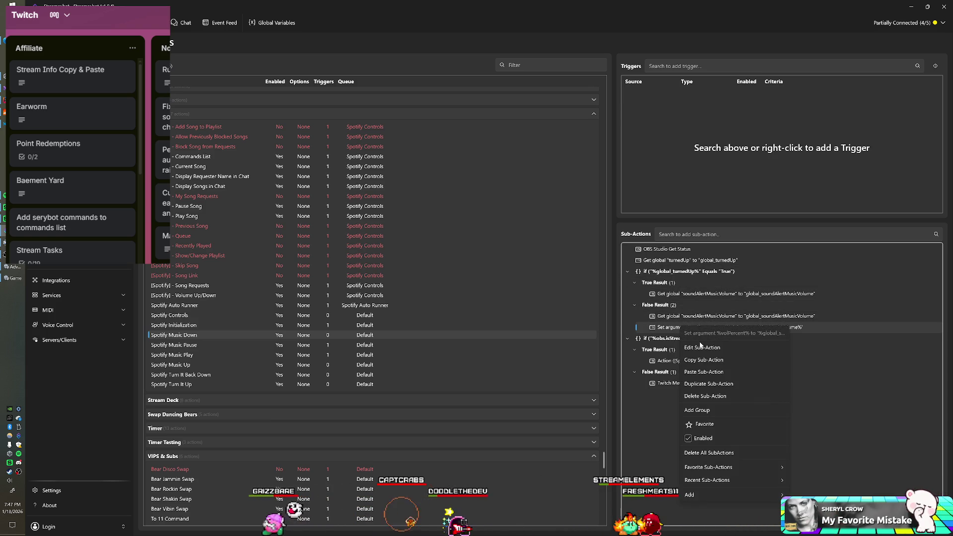
{"action": "left_click", "coordinate": [702, 359]}
{"action": "right_click", "coordinate": [675, 284]}
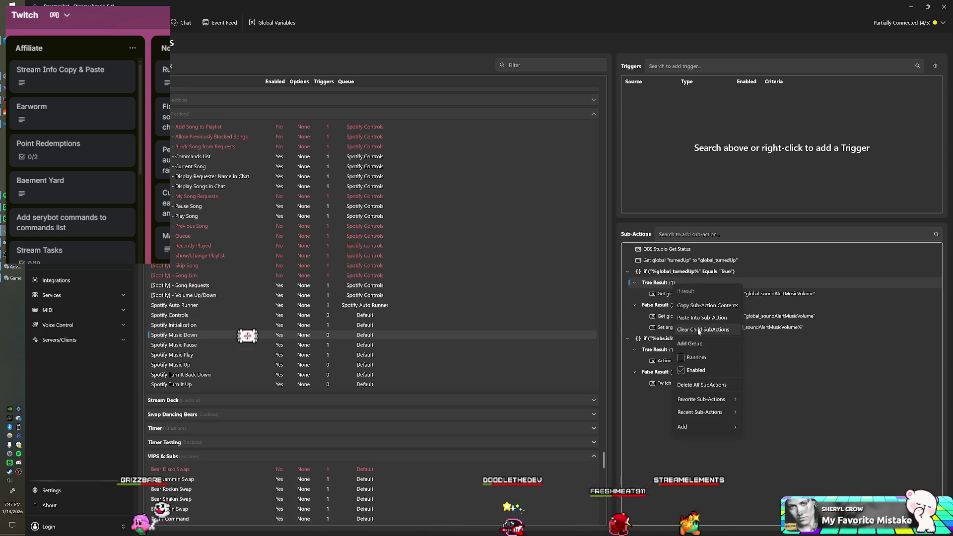
{"action": "left_click", "coordinate": [701, 319]}
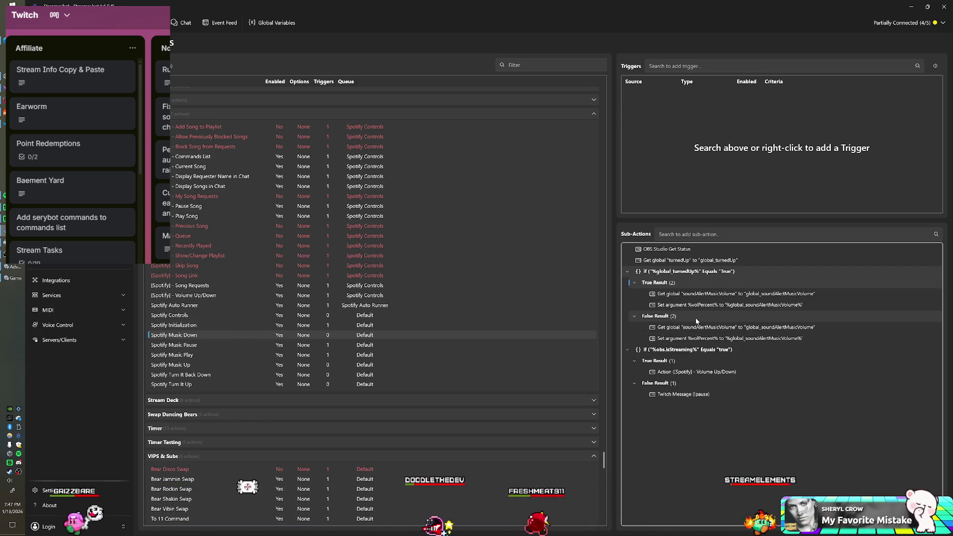
- Change the copied True Result Get global sub-action's variable name to volPercent
{"action": "double_click", "coordinate": [685, 295]}
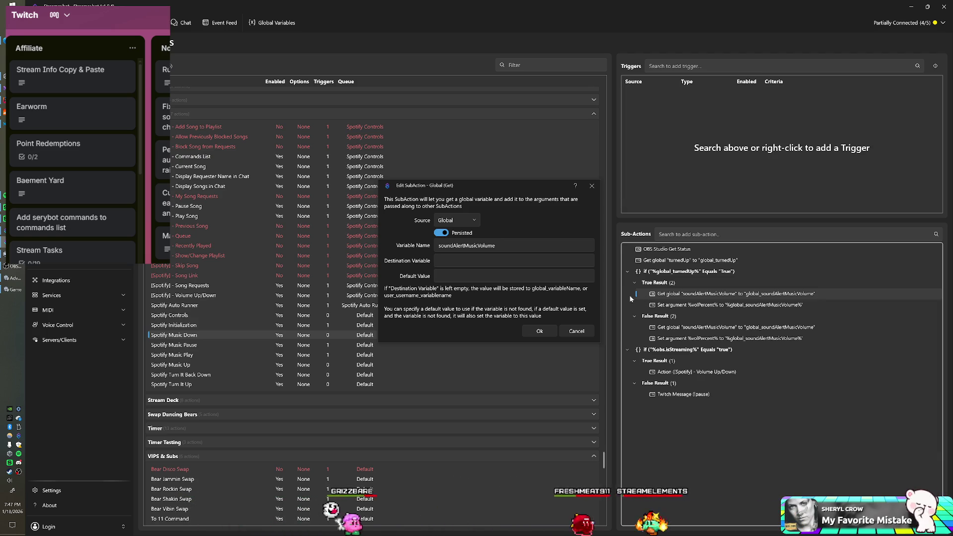
{"action": "type", "text": "v"}
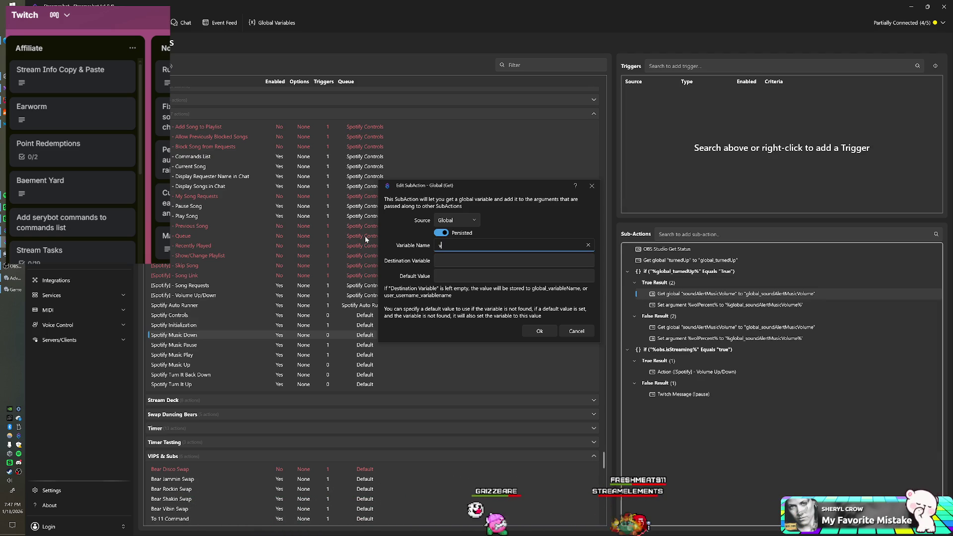
{"action": "type", "text": "olPercent"}
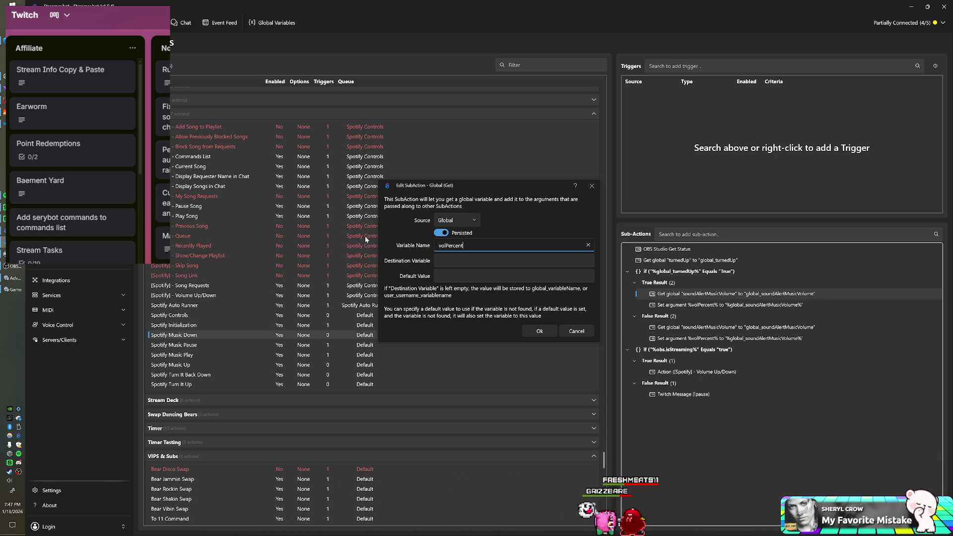
- Confirm the volPercent variable name and check the Global Variables list
{"action": "left_click", "coordinate": [541, 332]}
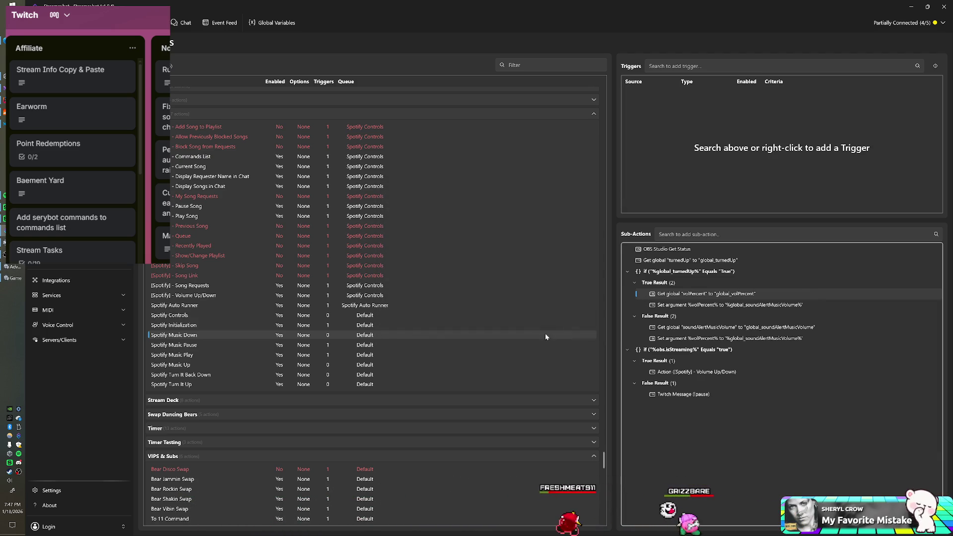
{"action": "left_click", "coordinate": [258, 22]}
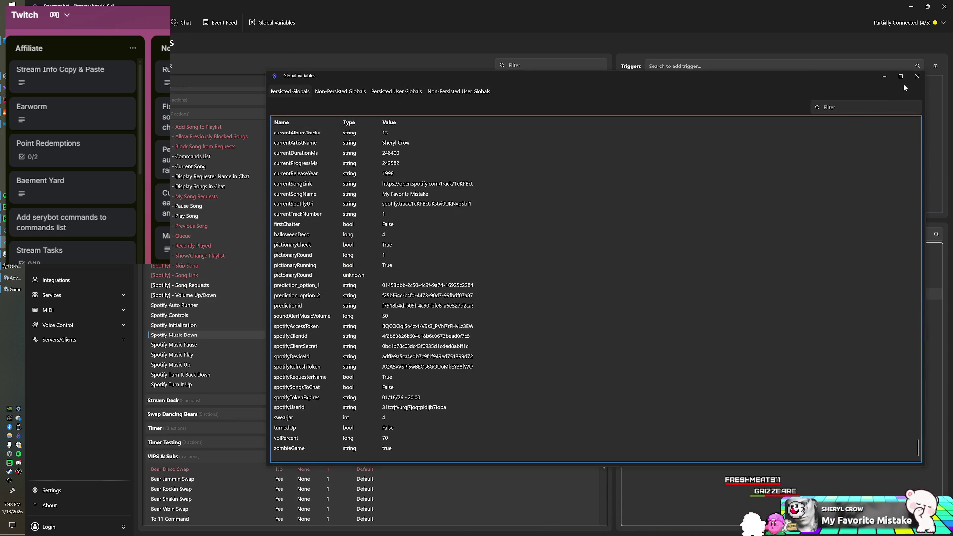
{"action": "left_click", "coordinate": [917, 76]}
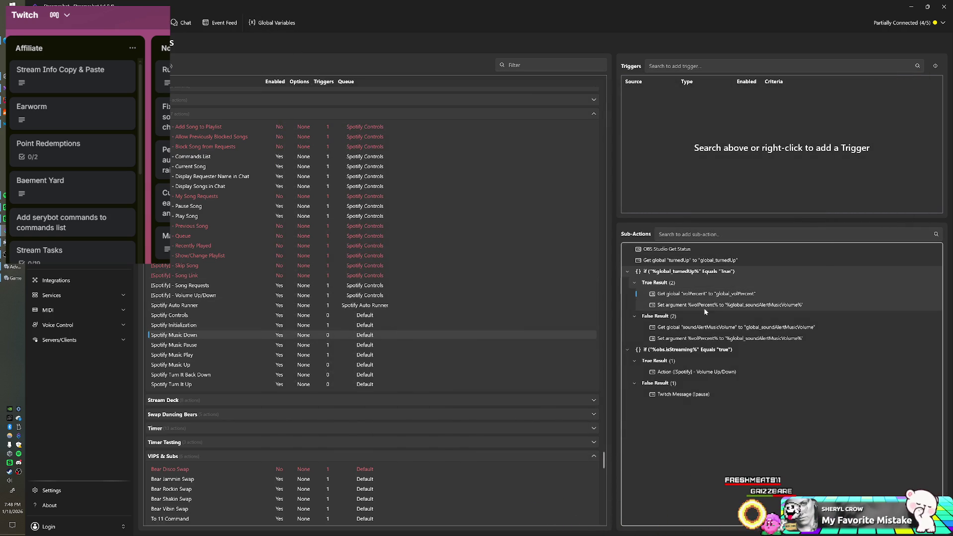
- Change the True Result Set argument's value to %volPercent%
{"action": "double_click", "coordinate": [705, 305]}
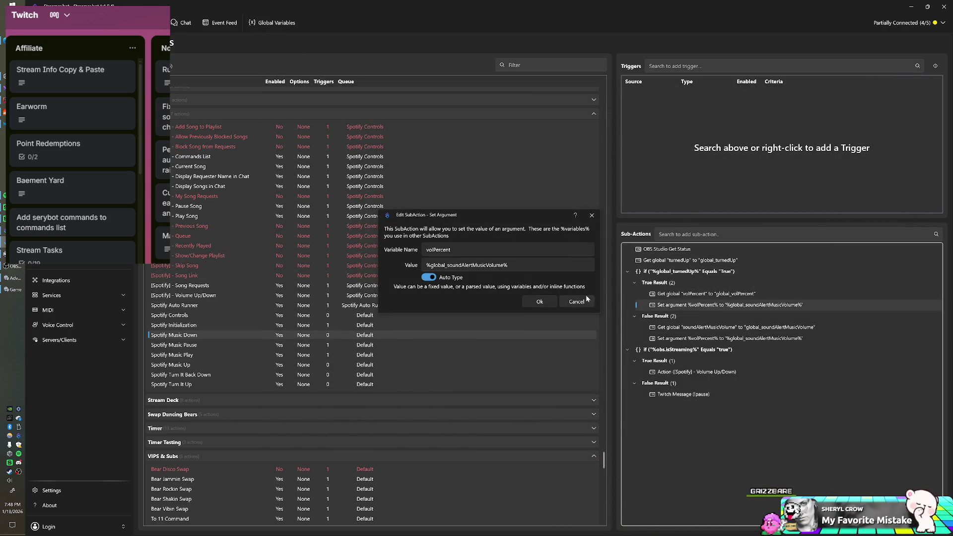
{"action": "left_click", "coordinate": [582, 305]}
{"action": "right_click", "coordinate": [690, 306]}
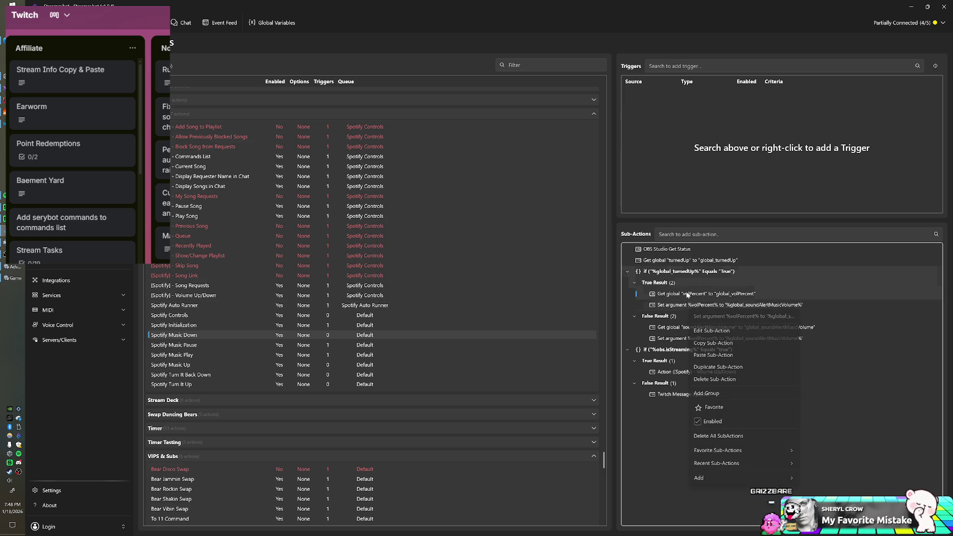
{"action": "left_click", "coordinate": [690, 305]}
{"action": "double_click", "coordinate": [691, 305]}
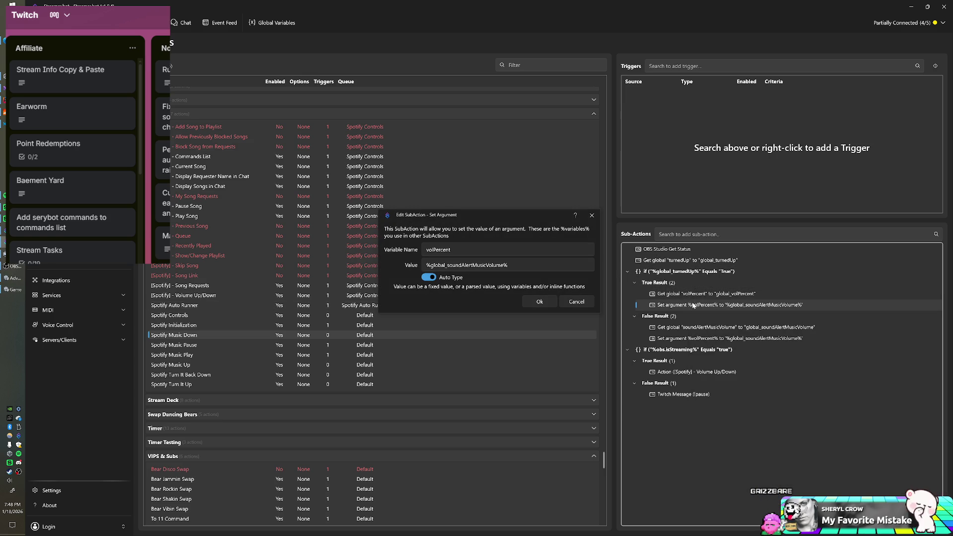
{"action": "left_click_drag", "start_coordinate": [496, 265], "coordinate": [508, 266]}
{"action": "double_click", "coordinate": [496, 265]}
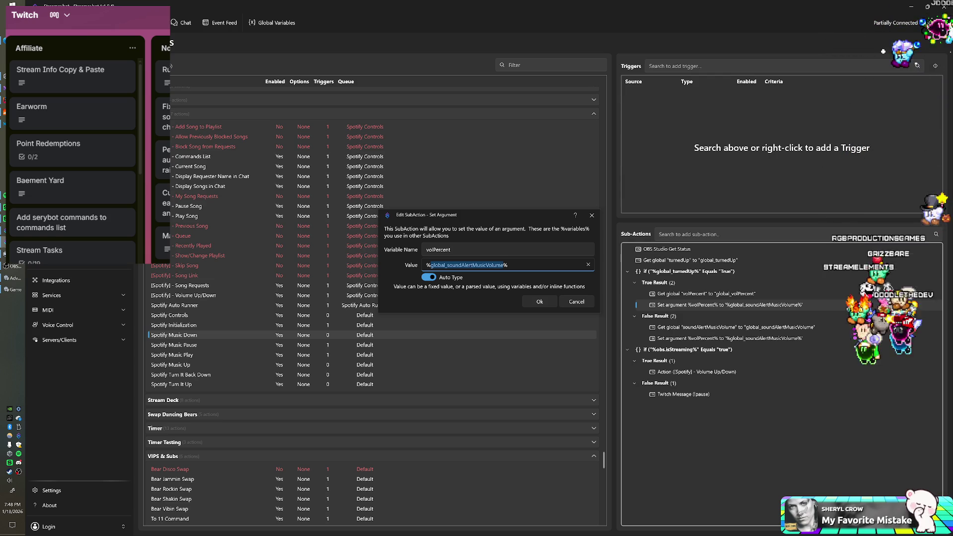
{"action": "type", "text": "volP"}
{"action": "type", "text": "ercent%"}
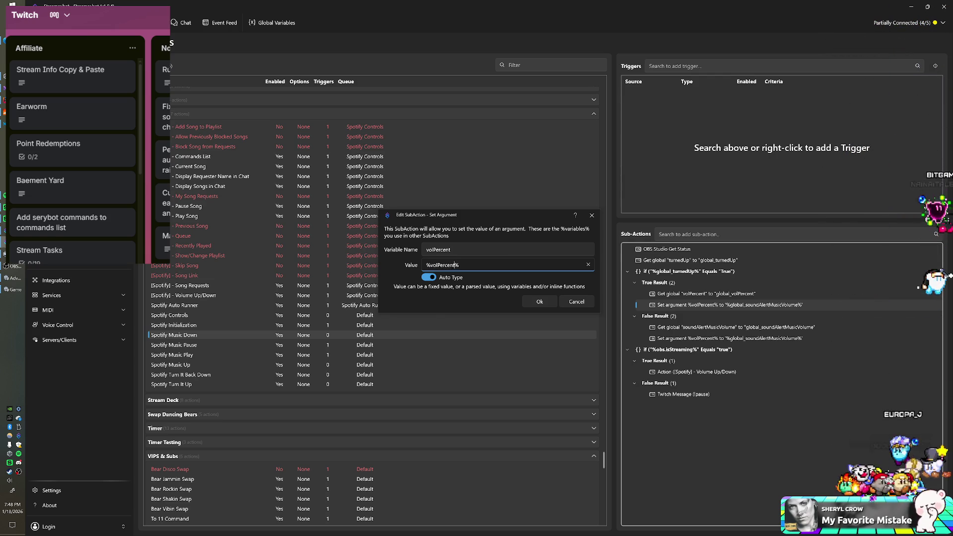
{"action": "key", "text": "Return"}
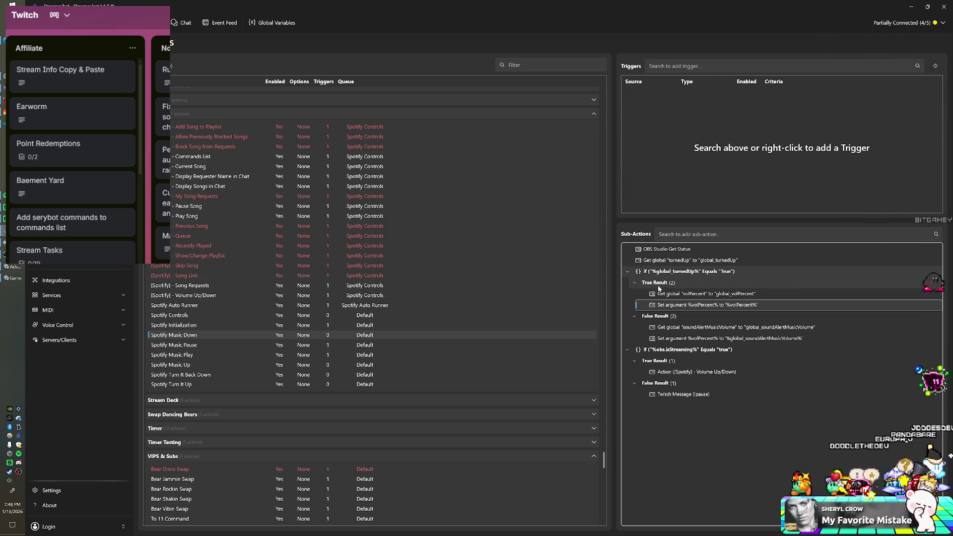
- Disable the Get global volPercent and Set argument %volPercent% sub-actions under True Result
{"action": "right_click", "coordinate": [658, 297]}
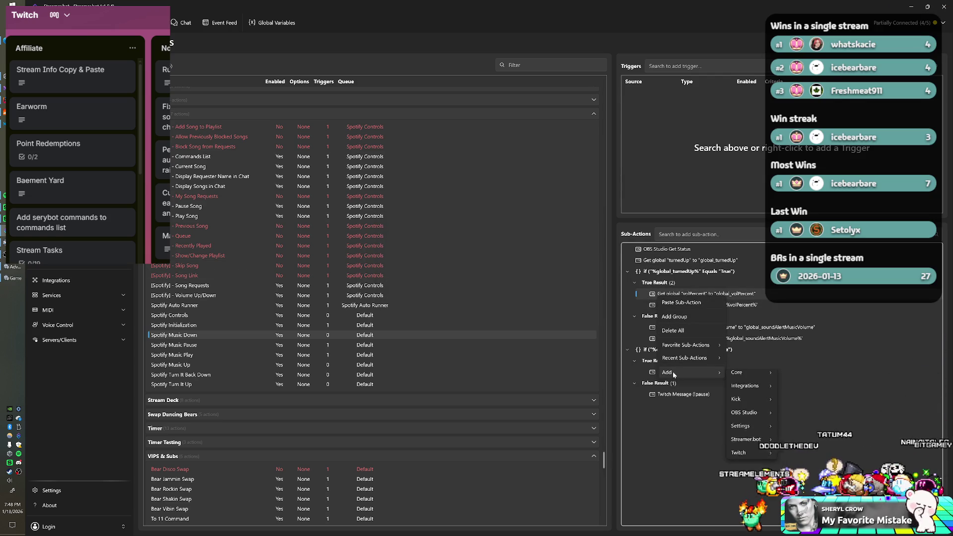
{"action": "left_click", "coordinate": [661, 293]}
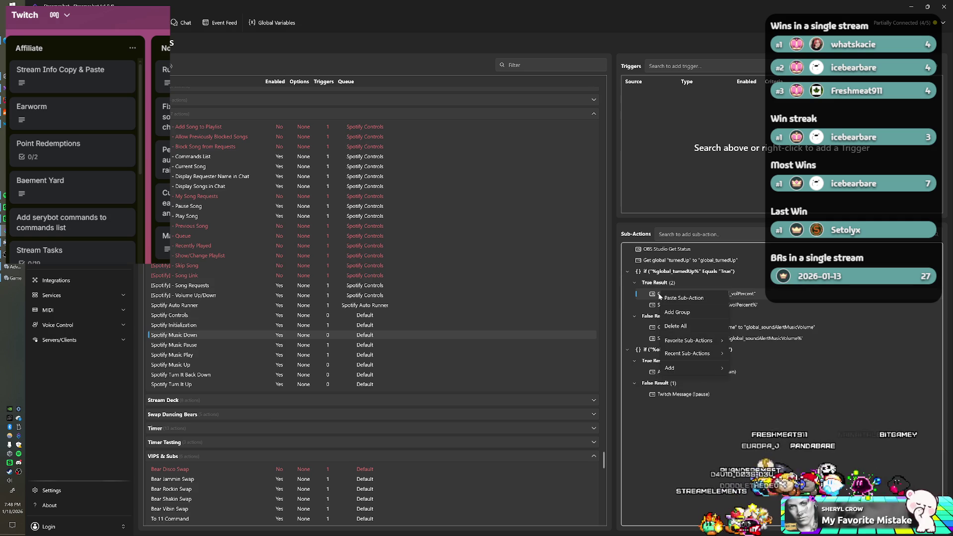
{"action": "right_click", "coordinate": [690, 297]}
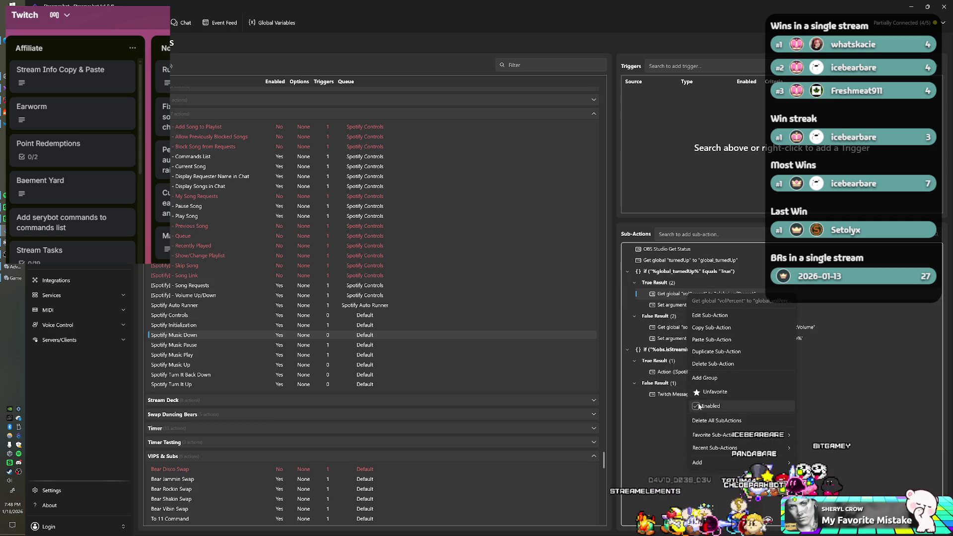
{"action": "left_click", "coordinate": [710, 406]}
{"action": "right_click", "coordinate": [673, 306]}
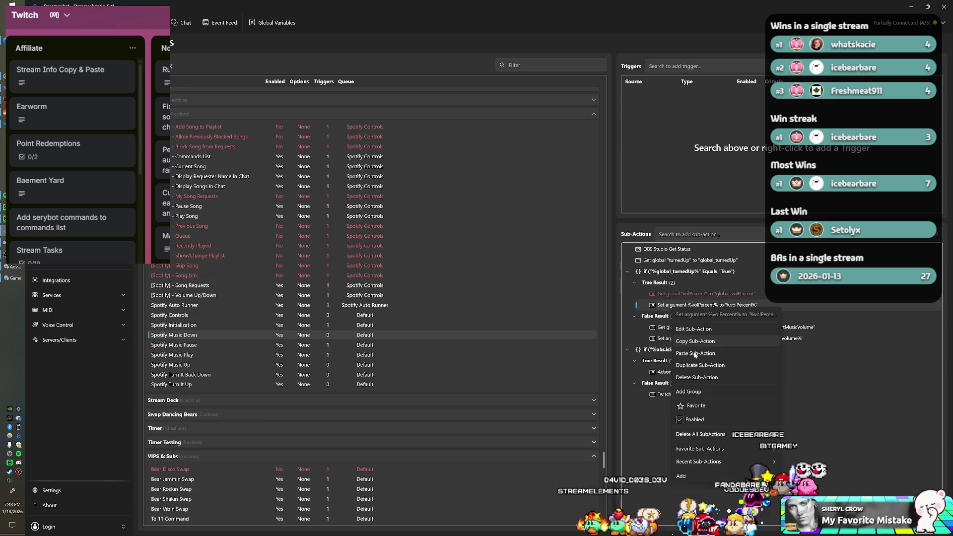
{"action": "left_click", "coordinate": [682, 419]}
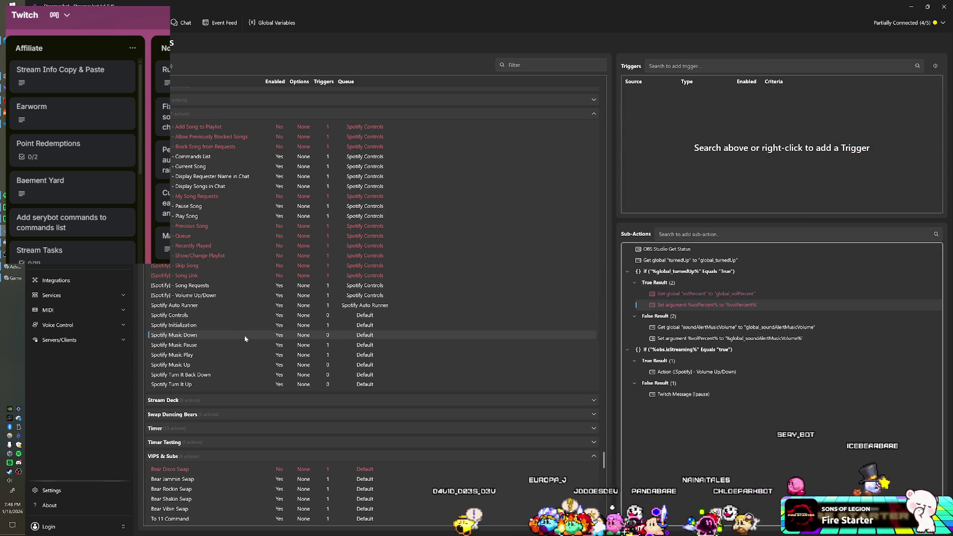
- In Spotify Music Up, append a Global (Get) step reading the persisted turnedUp variable
{"action": "left_click", "coordinate": [201, 364]}
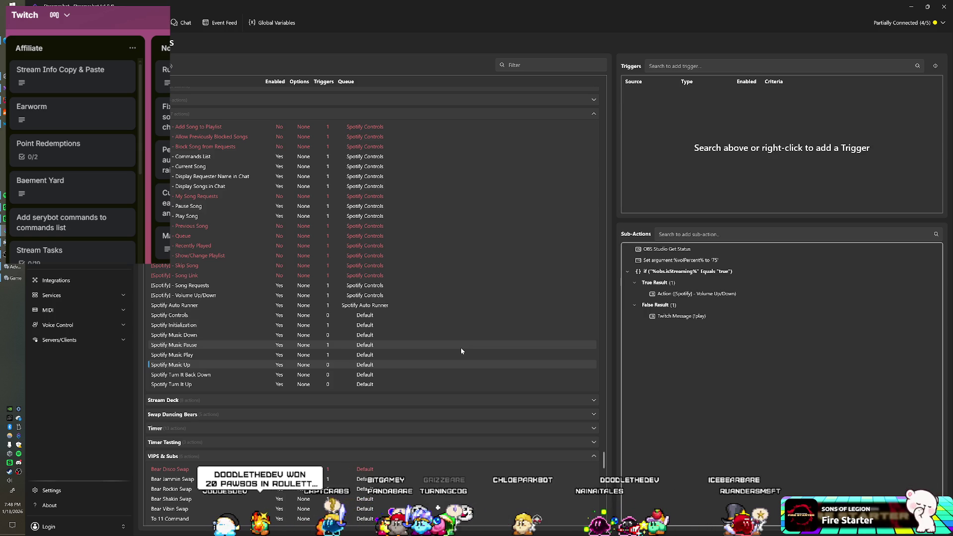
{"action": "right_click", "coordinate": [645, 351]}
{"action": "mouse_move", "coordinate": [678, 426]}
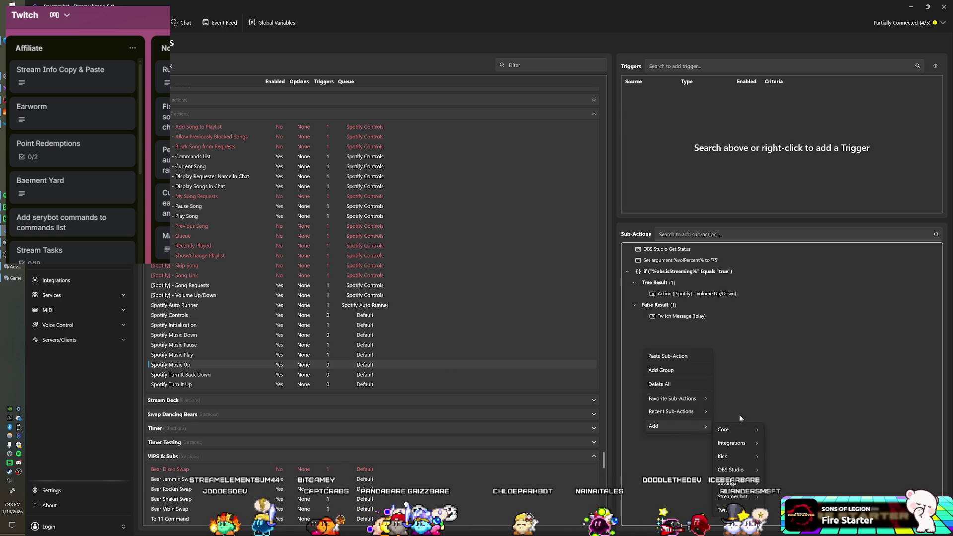
{"action": "mouse_move", "coordinate": [735, 429]}
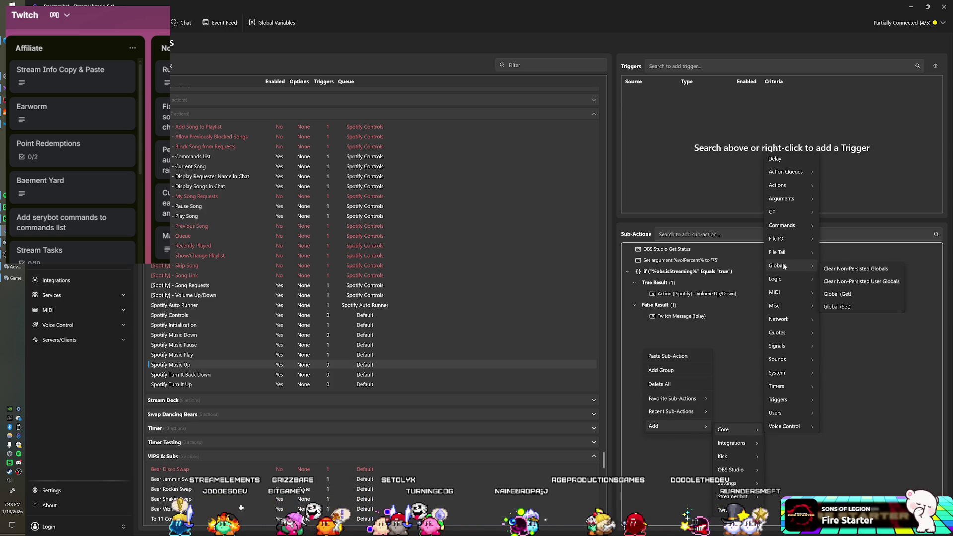
{"action": "left_click", "coordinate": [836, 294]}
{"action": "type", "text": "turnedUp"}
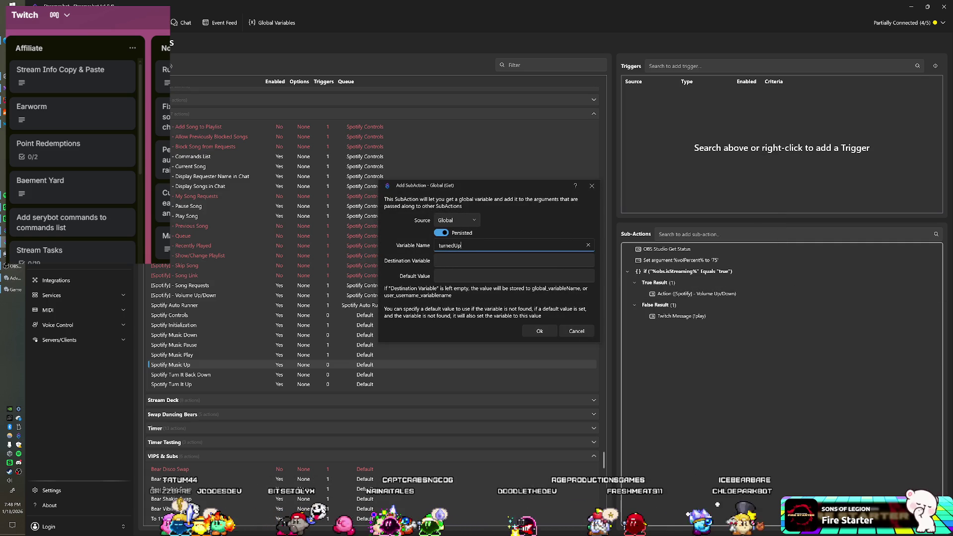
{"action": "key", "text": "Return"}
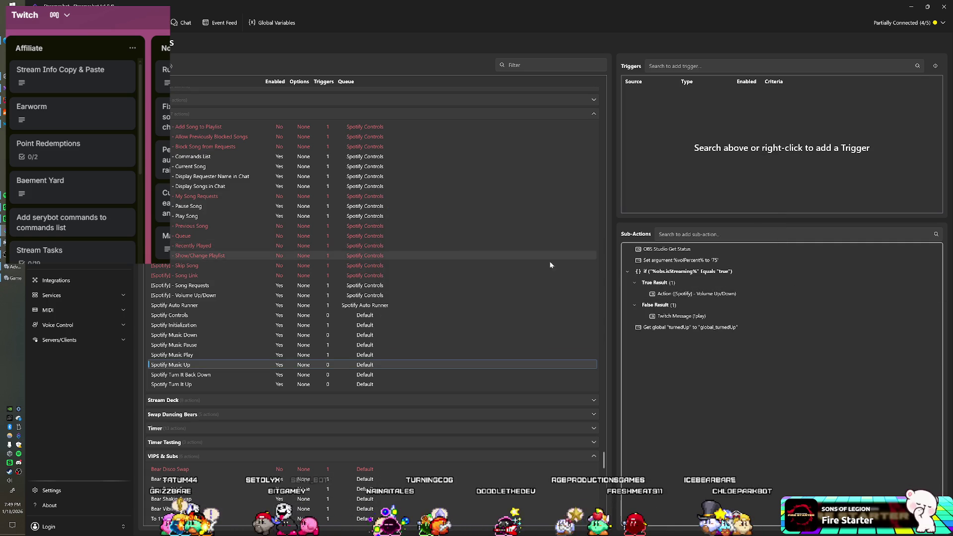
- Move the turnedUp read to second place and add an If %global_turnedUp% equals True check after it
{"action": "left_click_drag", "start_coordinate": [710, 331], "coordinate": [695, 260]}
{"action": "right_click", "coordinate": [700, 377]}
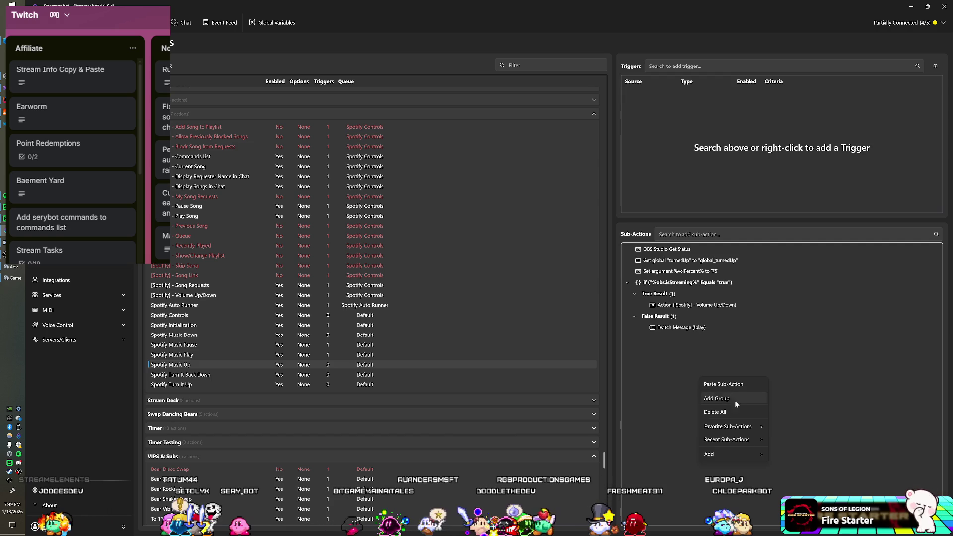
{"action": "mouse_move", "coordinate": [735, 456]}
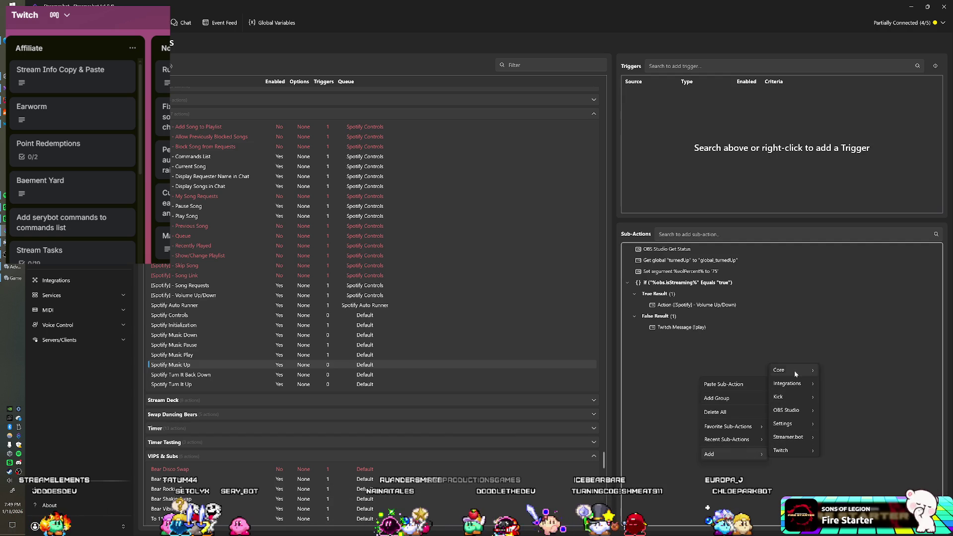
{"action": "mouse_move", "coordinate": [794, 371]}
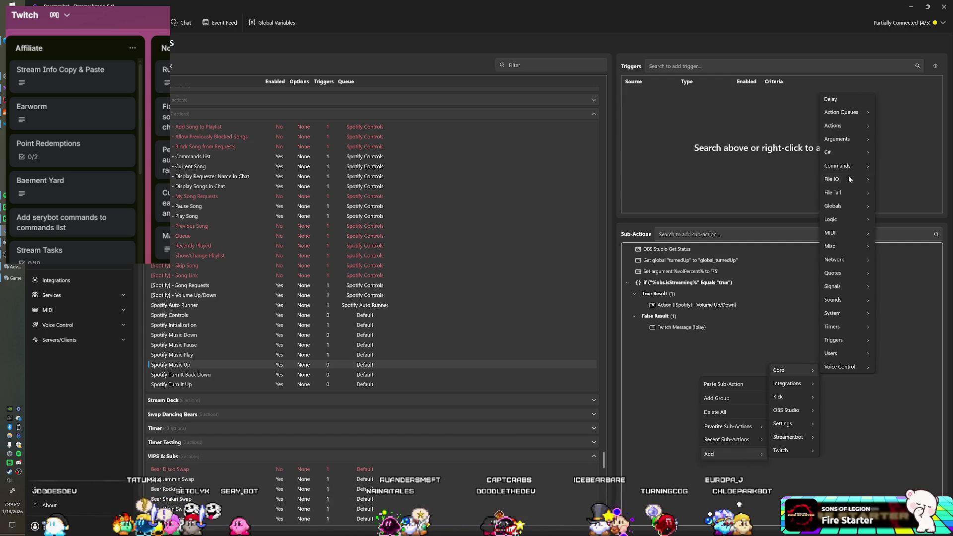
{"action": "mouse_move", "coordinate": [844, 219]}
{"action": "left_click", "coordinate": [898, 258]}
{"action": "type", "text": "%global_turnedUp%"}
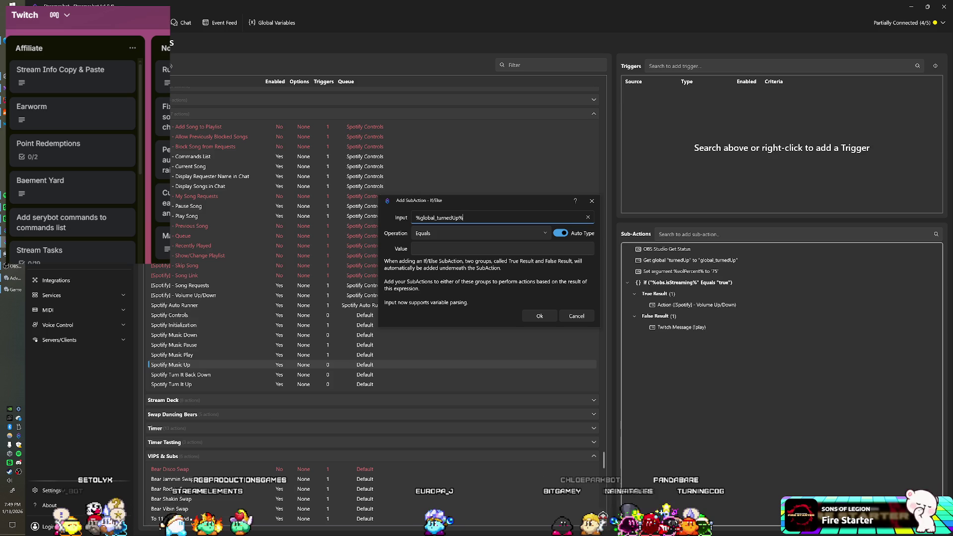
{"action": "key", "text": "Tab"}
{"action": "key", "text": "Tab"}
{"action": "key", "text": "Tab"}
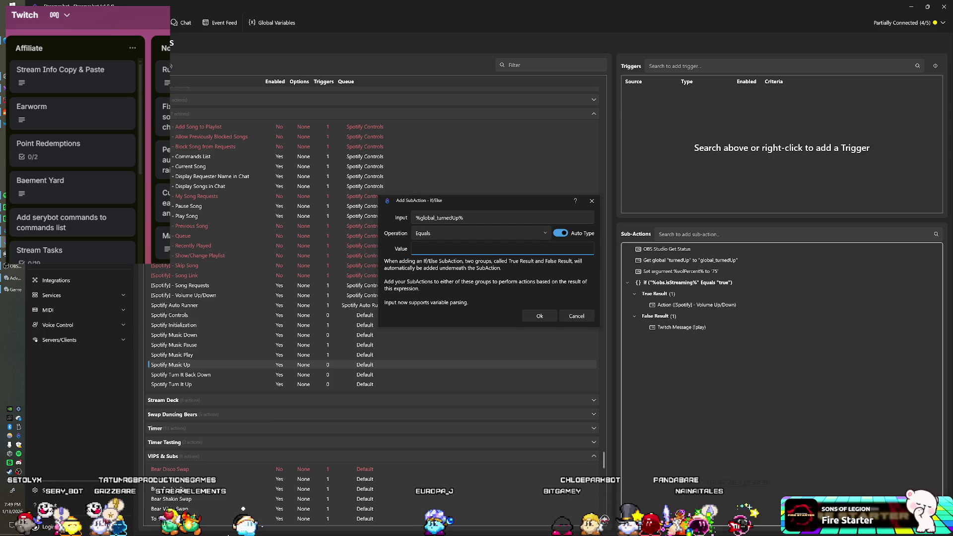
{"action": "type", "text": "True"}
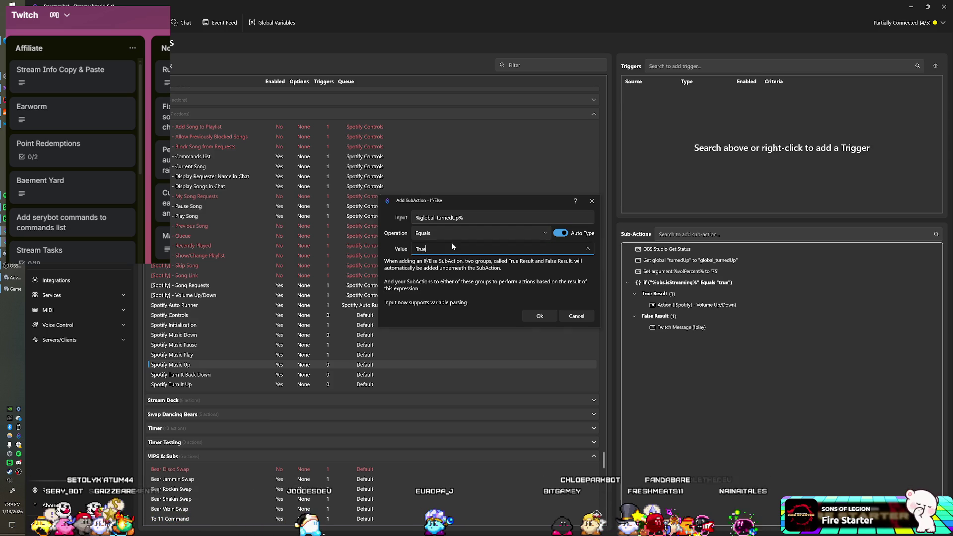
{"action": "key", "text": "Return"}
{"action": "left_click_drag", "start_coordinate": [663, 338], "coordinate": [673, 271]}
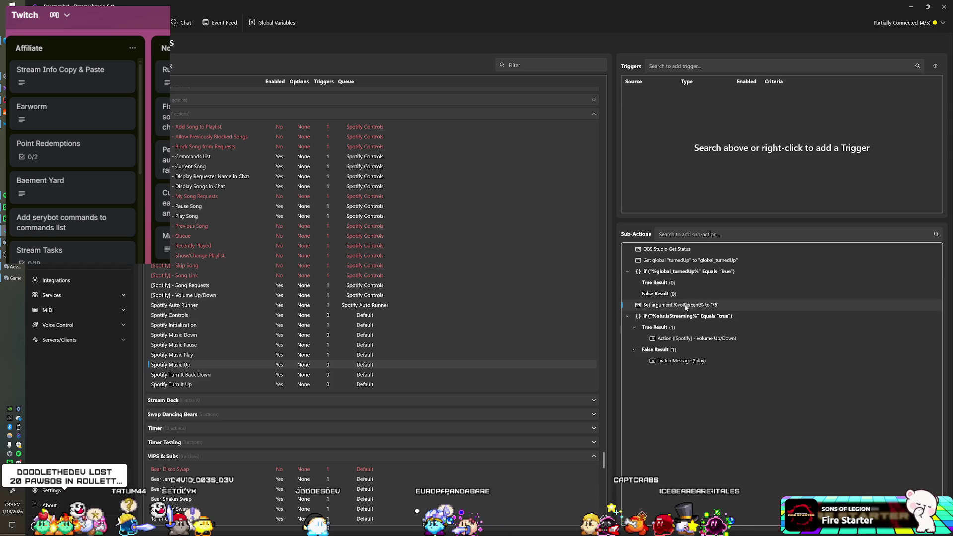
- Move the Set argument volPercent 75 step into the False Result
{"action": "left_click_drag", "start_coordinate": [683, 309], "coordinate": [673, 295]}
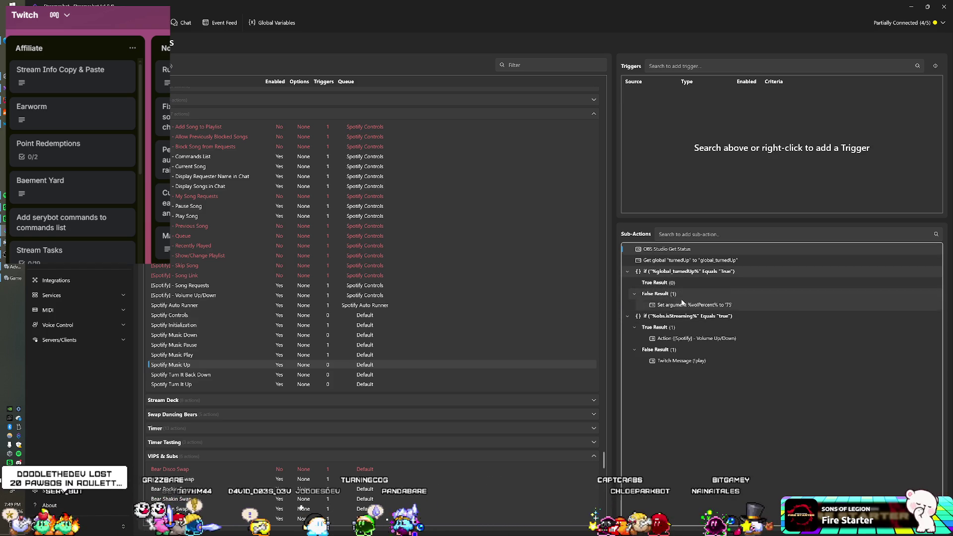
{"action": "right_click", "coordinate": [667, 395]}
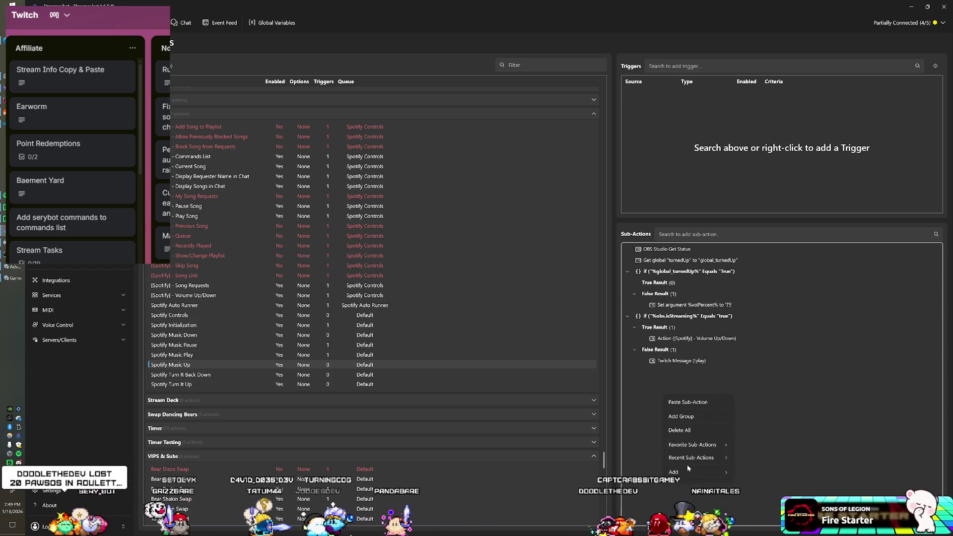
{"action": "mouse_move", "coordinate": [695, 472]}
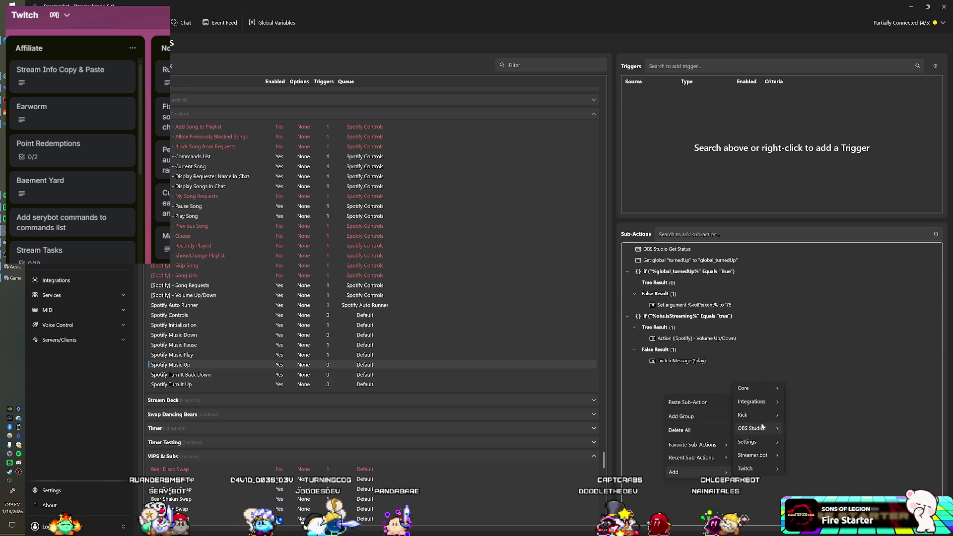
{"action": "mouse_move", "coordinate": [755, 388]}
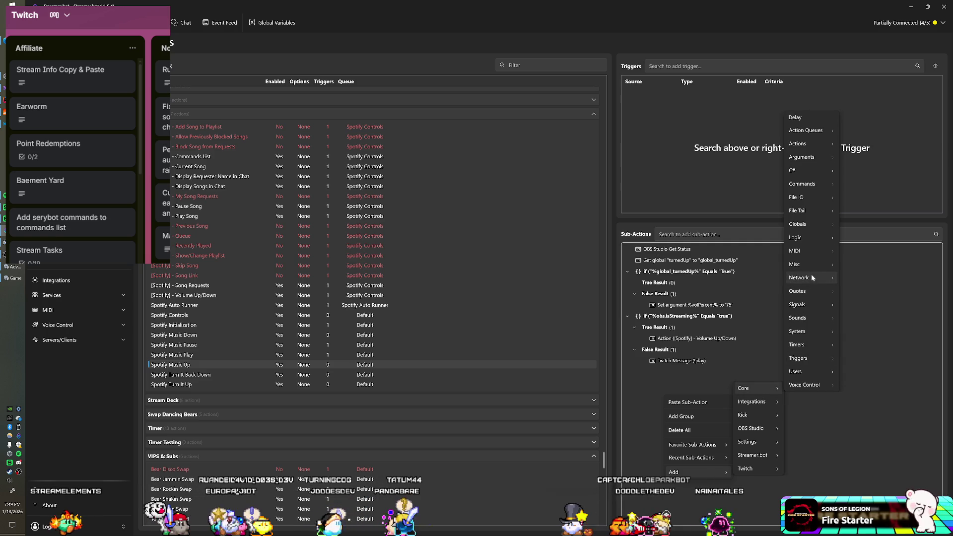
- Copy the volPercent step into the True Result and change its value to 100
{"action": "right_click", "coordinate": [714, 307]}
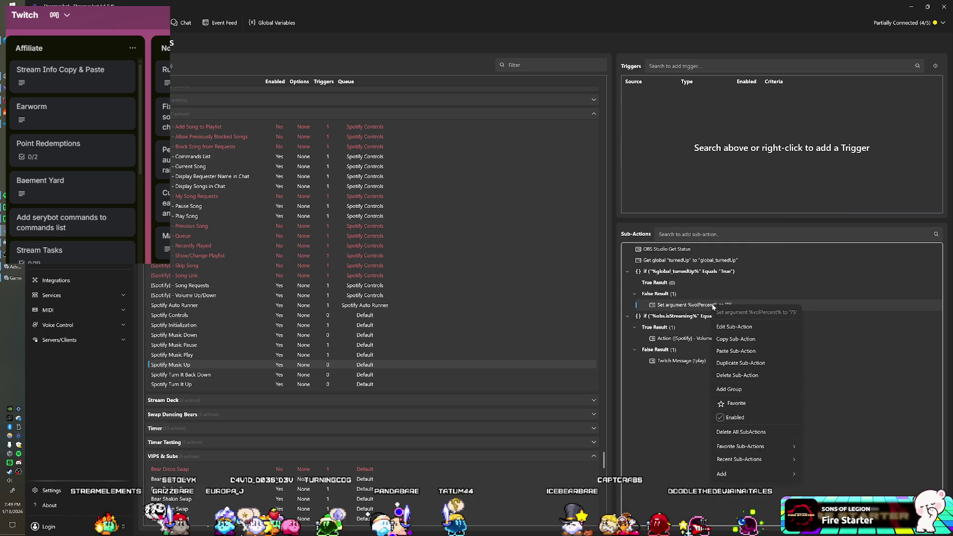
{"action": "left_click", "coordinate": [737, 339]}
{"action": "left_click", "coordinate": [670, 284]}
{"action": "right_click", "coordinate": [672, 284]}
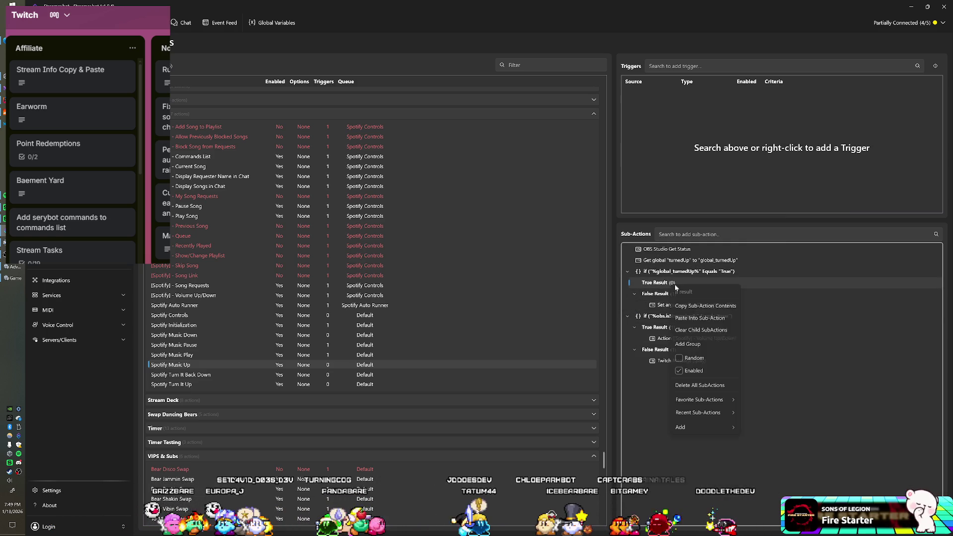
{"action": "left_click", "coordinate": [709, 319]}
{"action": "left_click", "coordinate": [709, 295]}
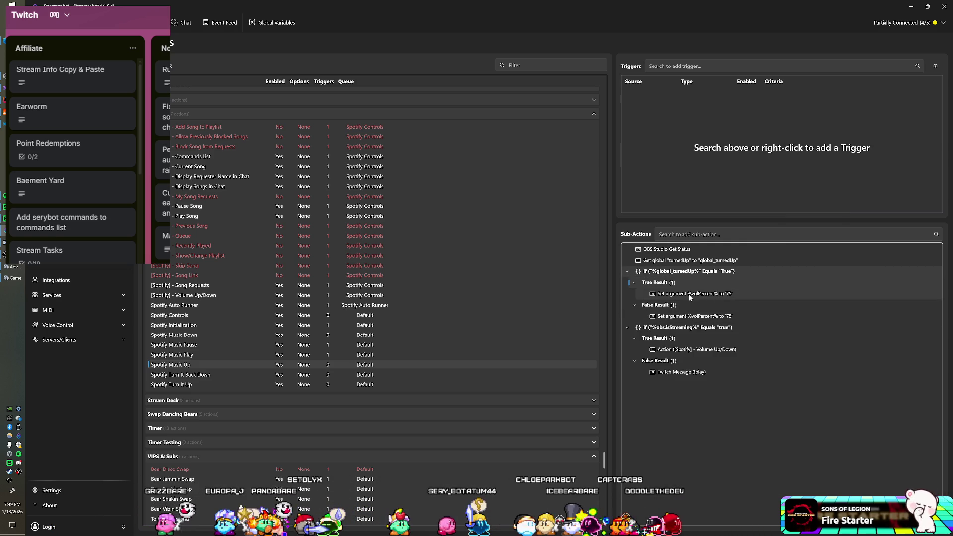
{"action": "double_click", "coordinate": [709, 295]}
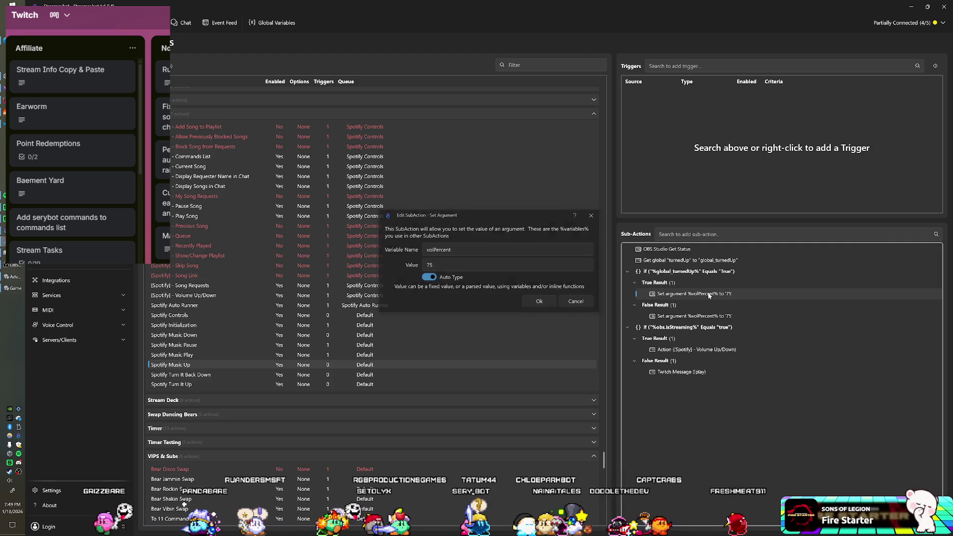
{"action": "left_click", "coordinate": [420, 271]}
{"action": "type", "text": "100"}
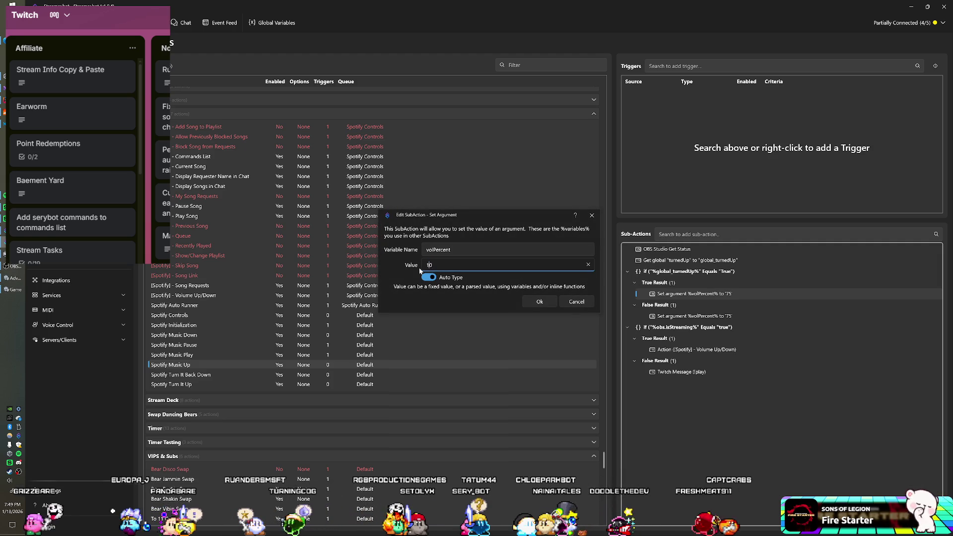
{"action": "key", "text": "Return"}
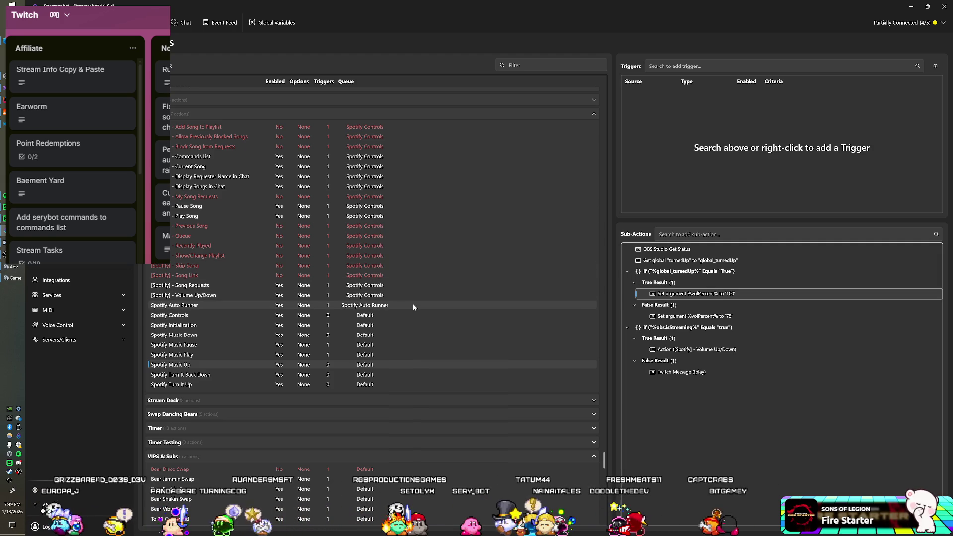
- In Spotify Turn It Up, add a Global (Set) step setting turnedUp to True
{"action": "left_click", "coordinate": [184, 385]}
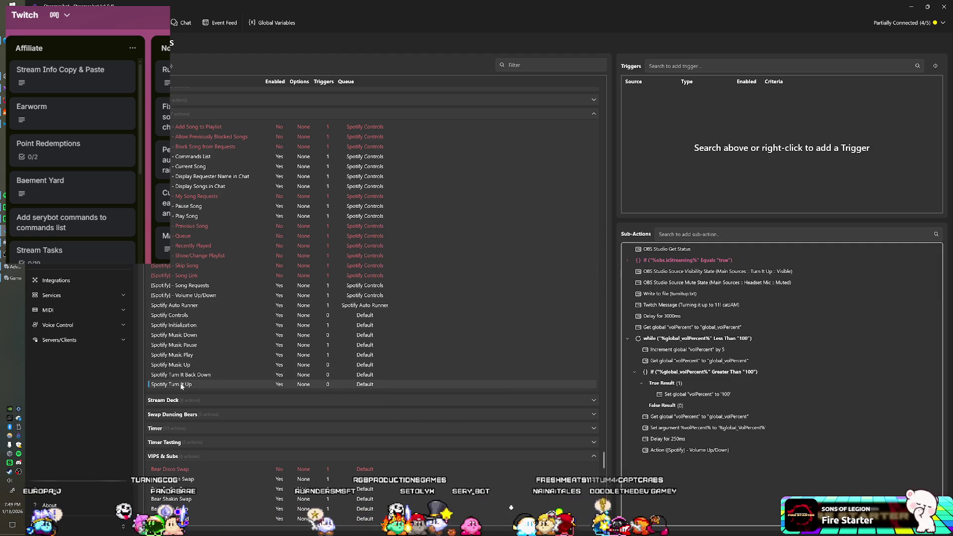
{"action": "right_click", "coordinate": [636, 470]}
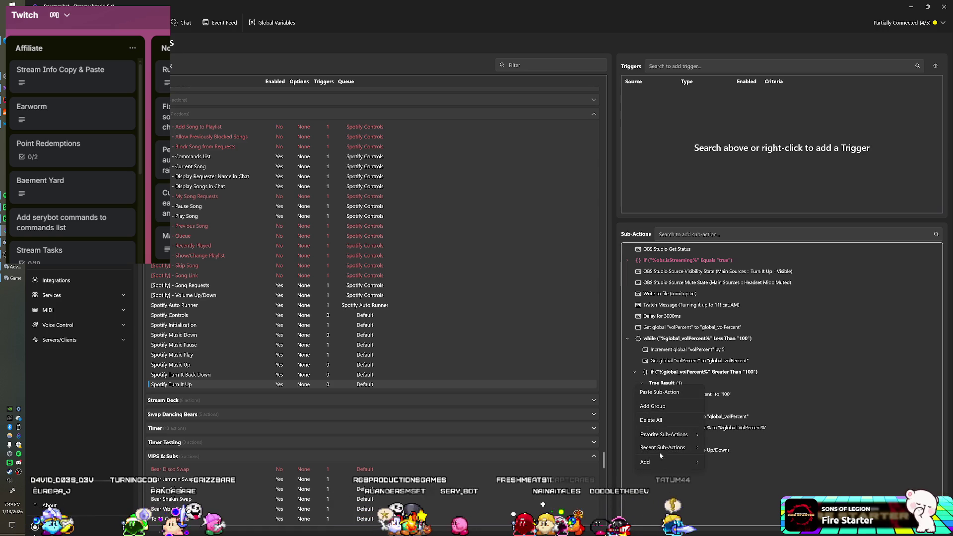
{"action": "mouse_move", "coordinate": [660, 461]}
{"action": "mouse_move", "coordinate": [728, 379]}
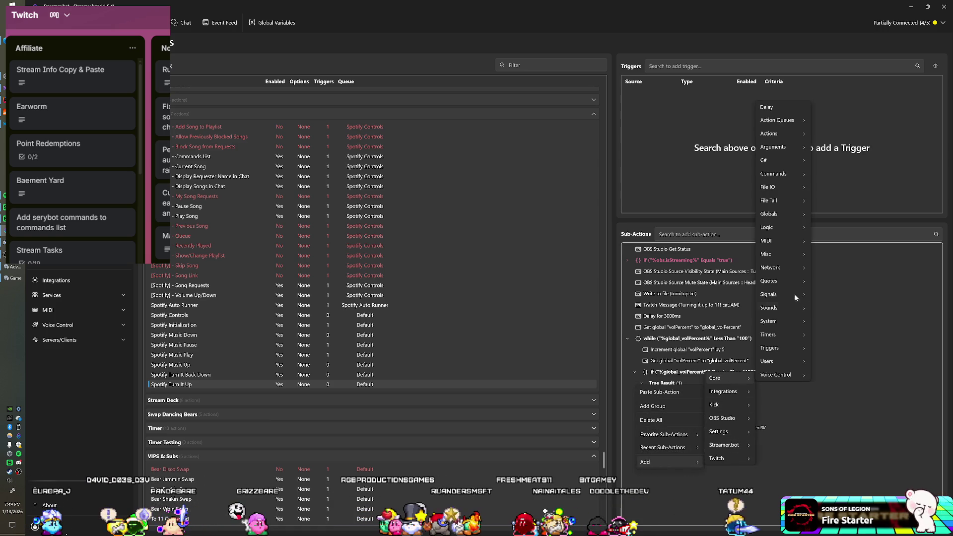
{"action": "mouse_move", "coordinate": [809, 218]}
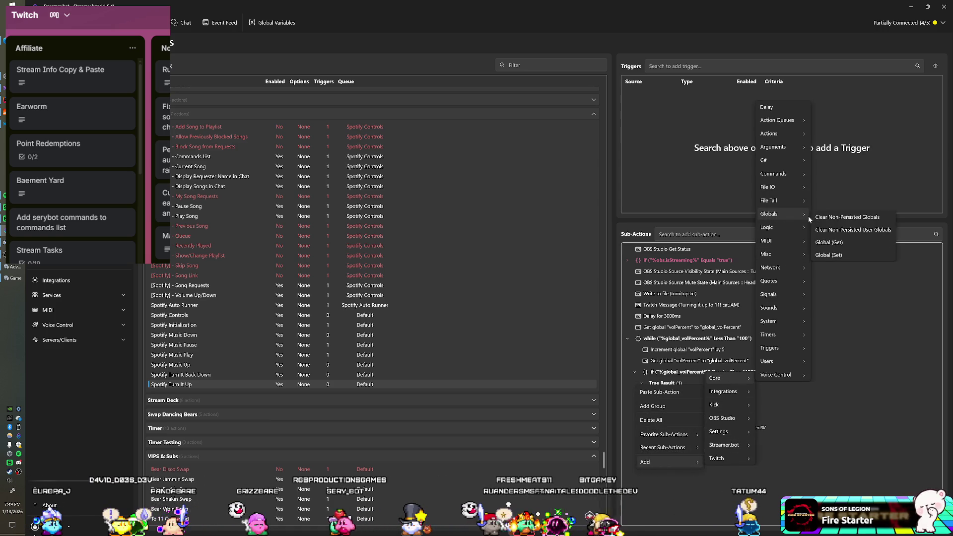
{"action": "left_click", "coordinate": [828, 254]}
{"action": "type", "text": "turnedUp"}
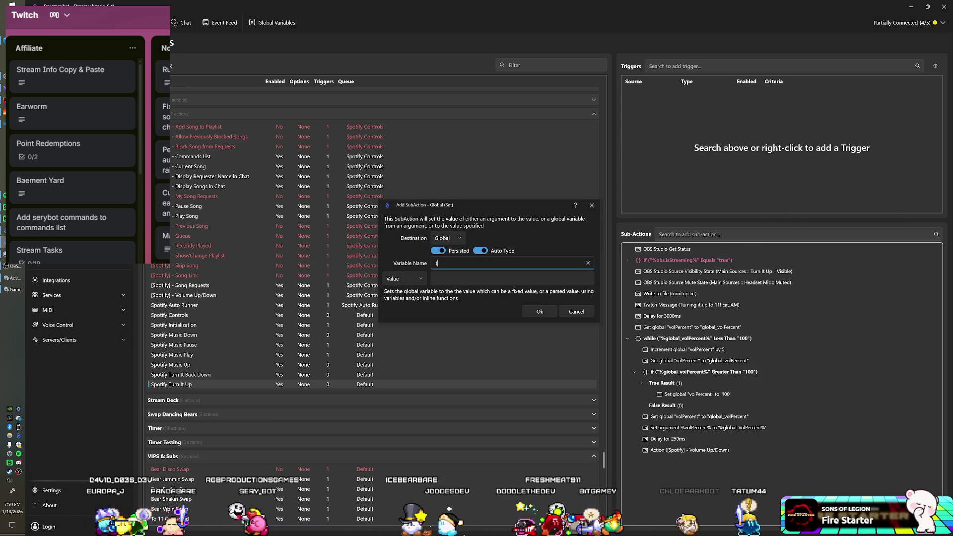
{"action": "left_click", "coordinate": [511, 278]}
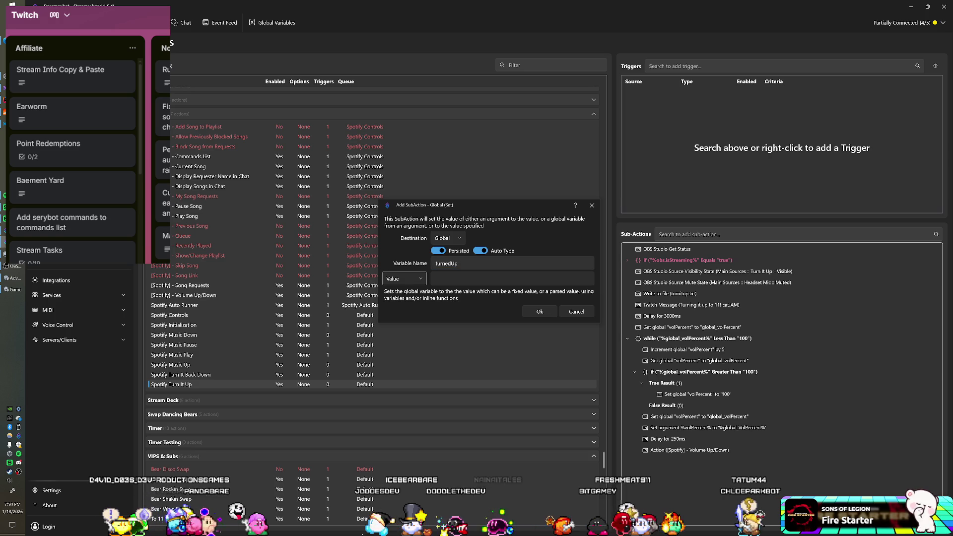
{"action": "type", "text": "True"}
{"action": "key", "text": "Return"}
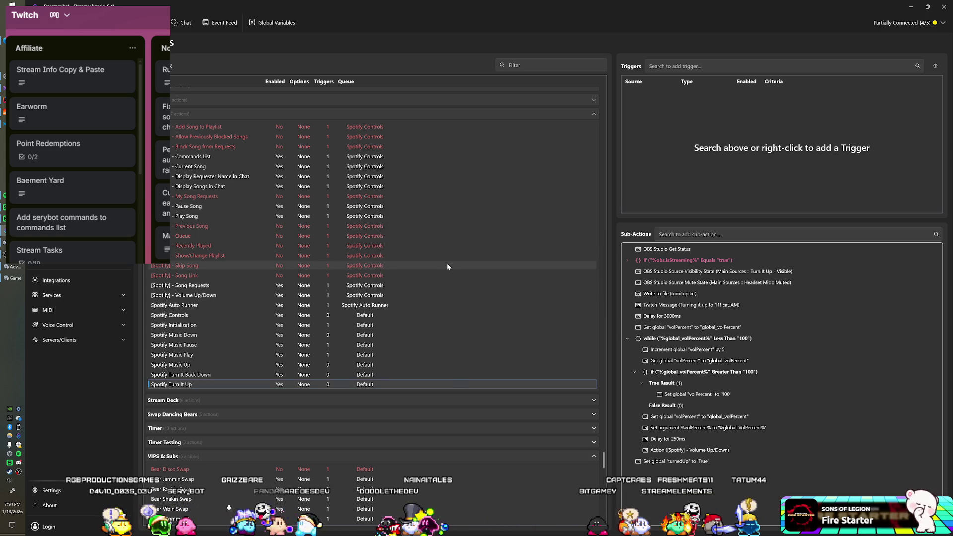
- Move the turnedUp step to second place and copy it
{"action": "left_click_drag", "start_coordinate": [672, 463], "coordinate": [682, 253]}
{"action": "right_click", "coordinate": [661, 261]}
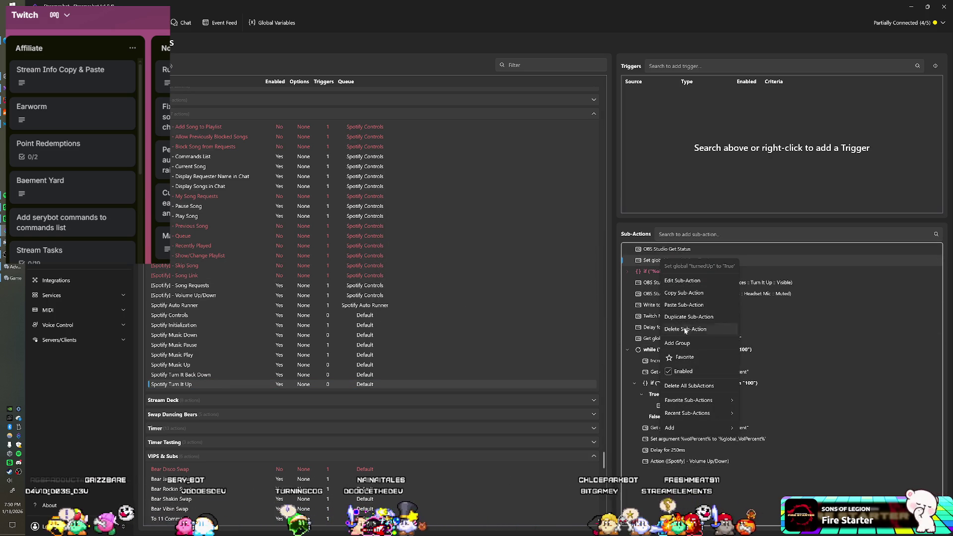
{"action": "left_click", "coordinate": [684, 293]}
- Paste the turnedUp step into Spotify Turn It Back Down, set it to False, and move it up
{"action": "left_click", "coordinate": [167, 376]}
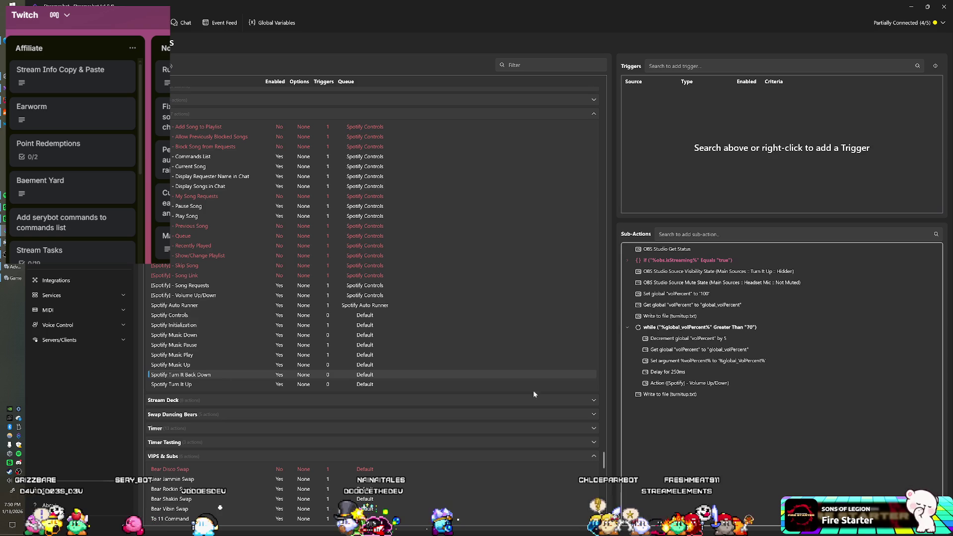
{"action": "right_click", "coordinate": [648, 437]}
{"action": "mouse_move", "coordinate": [657, 512]}
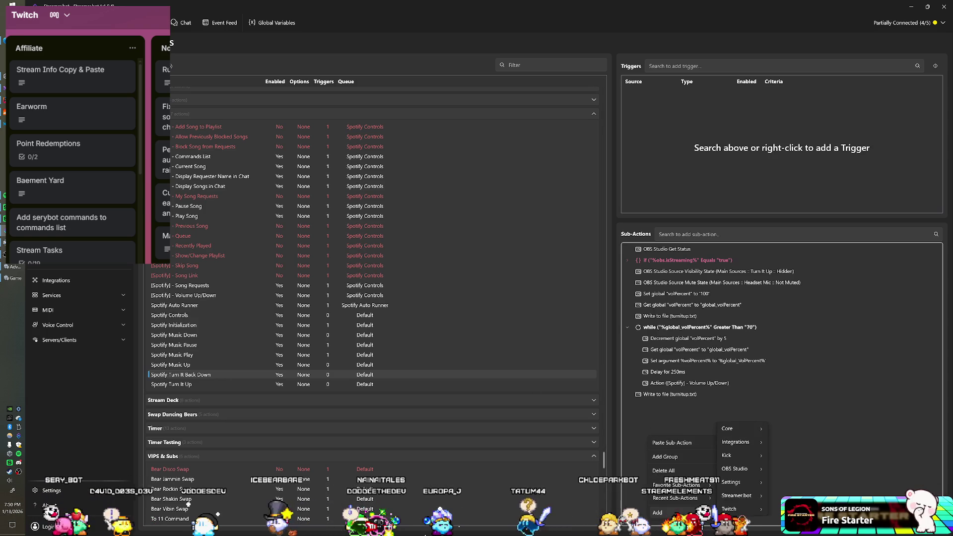
{"action": "mouse_move", "coordinate": [728, 482]}
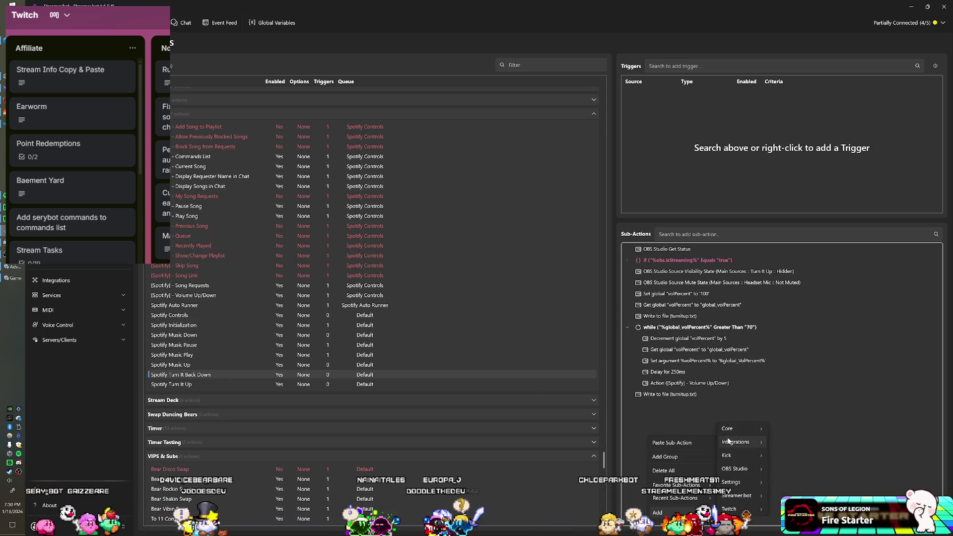
{"action": "left_click", "coordinate": [694, 439]}
{"action": "double_click", "coordinate": [676, 405]}
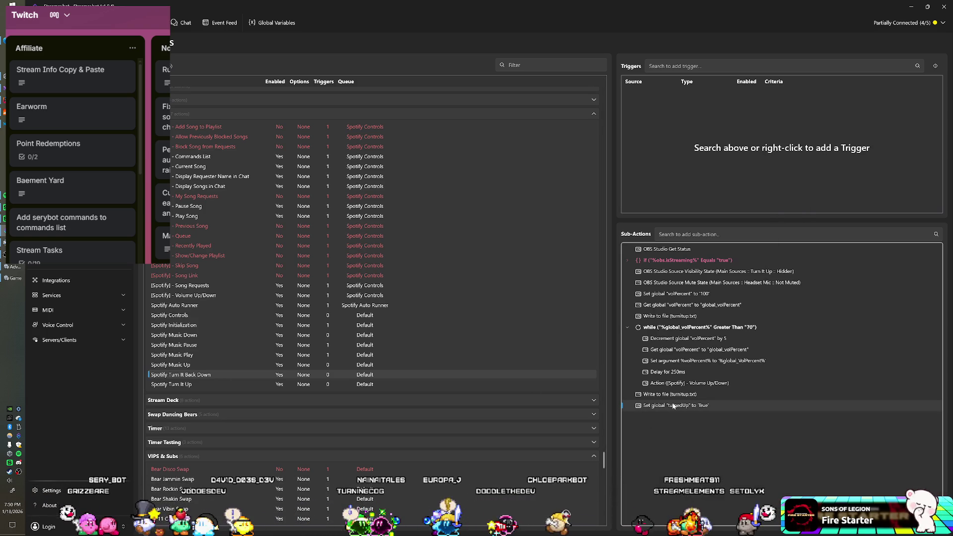
{"action": "key", "text": "BackSpace"}
{"action": "key", "text": "BackSpace"}
{"action": "key", "text": "BackSpace"}
{"action": "type", "text": "False"}
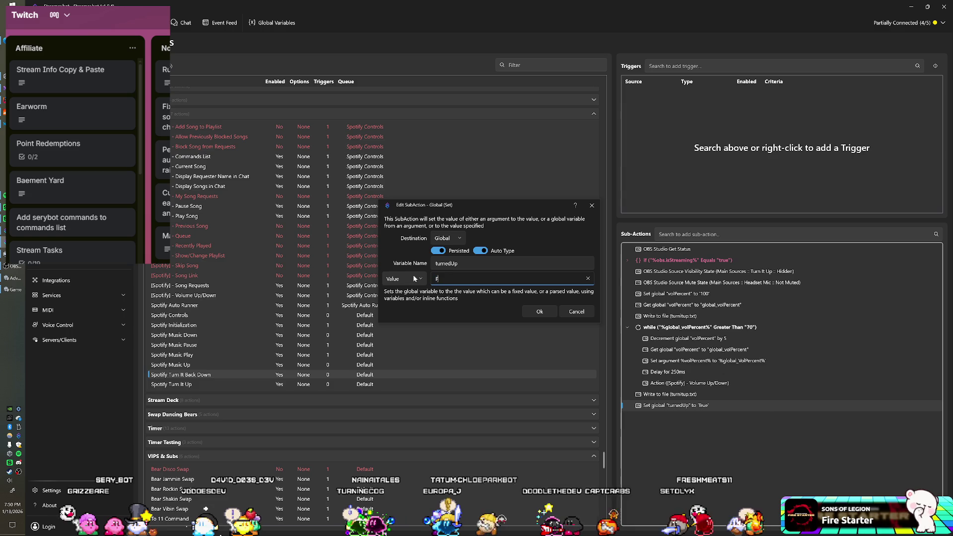
{"action": "key", "text": "Return"}
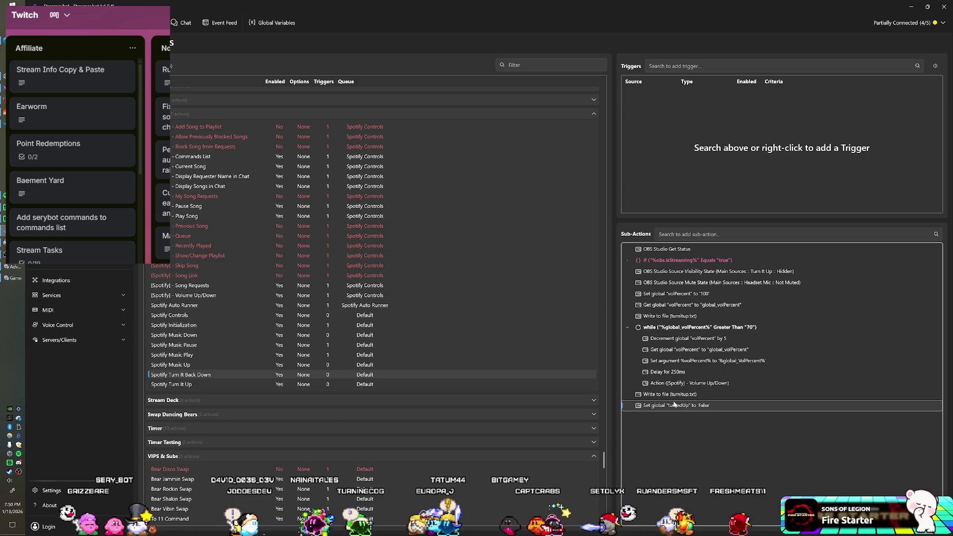
{"action": "left_click_drag", "start_coordinate": [675, 405], "coordinate": [669, 270]}
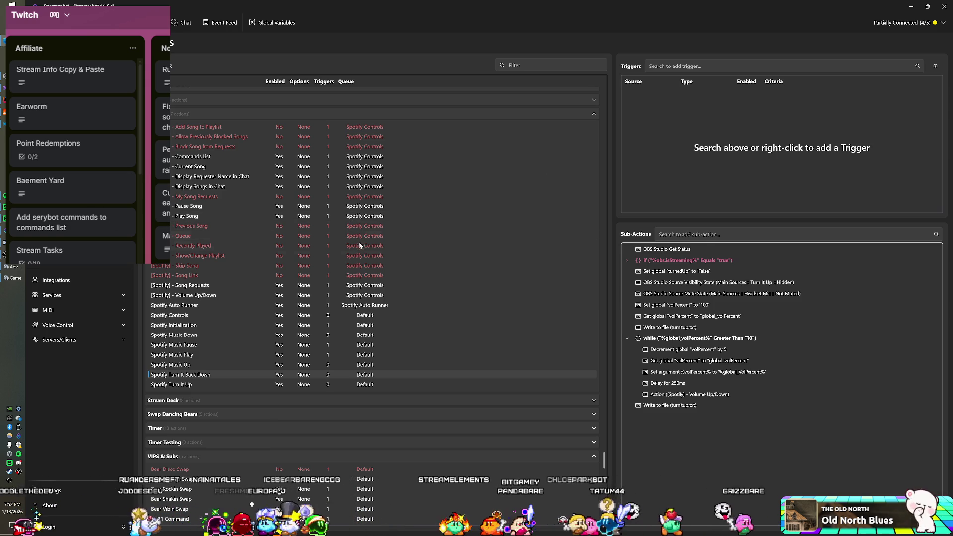
- Open Show/Change Playlist, then Spotify Music Up to review its turnedUp-based volume logic
{"action": "left_click", "coordinate": [363, 254]}
{"action": "scroll", "coordinate": [314, 274], "scroll_direction": "down", "scroll_amount": 1}
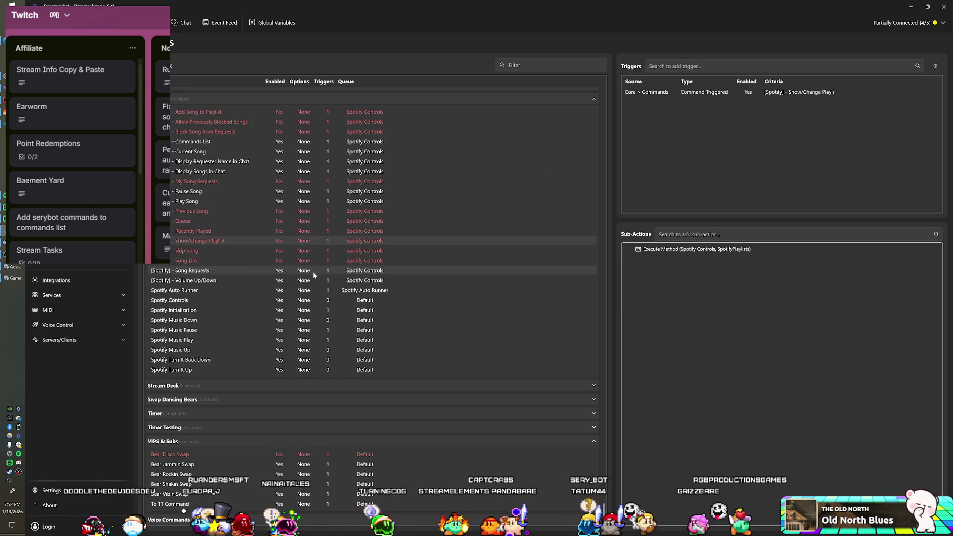
{"action": "left_click", "coordinate": [191, 351]}
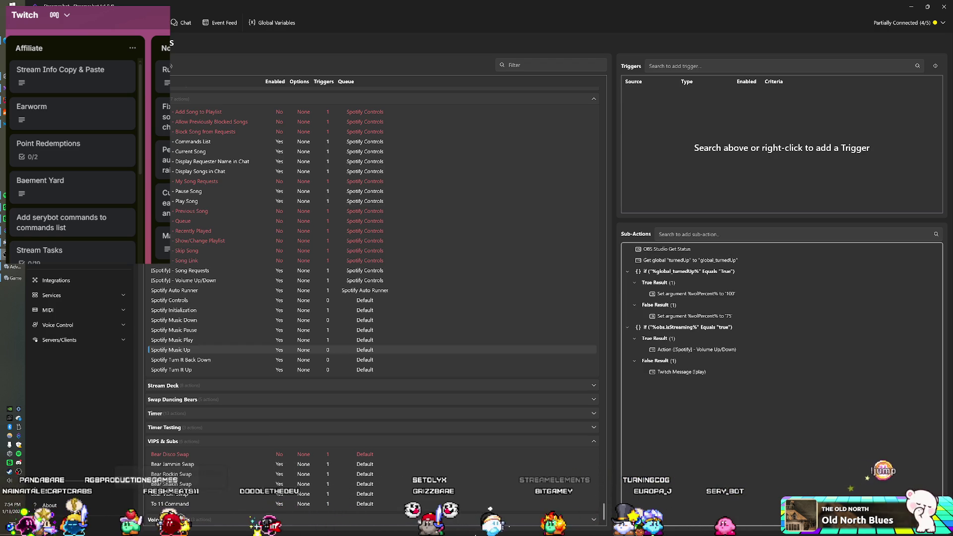
- Open and close the Baement Yard card details on the Trello board
{"action": "left_click", "coordinate": [67, 189]}
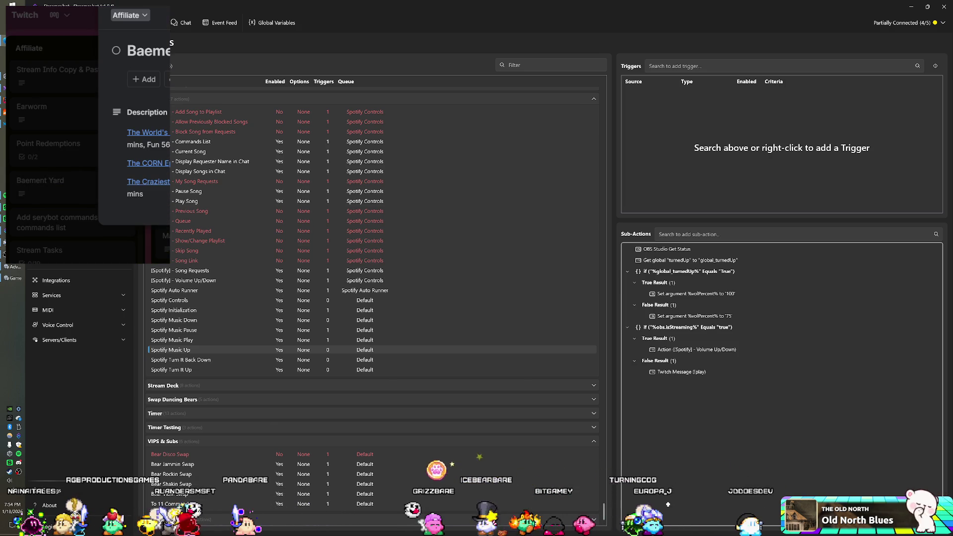
{"action": "left_click", "coordinate": [91, 212]}
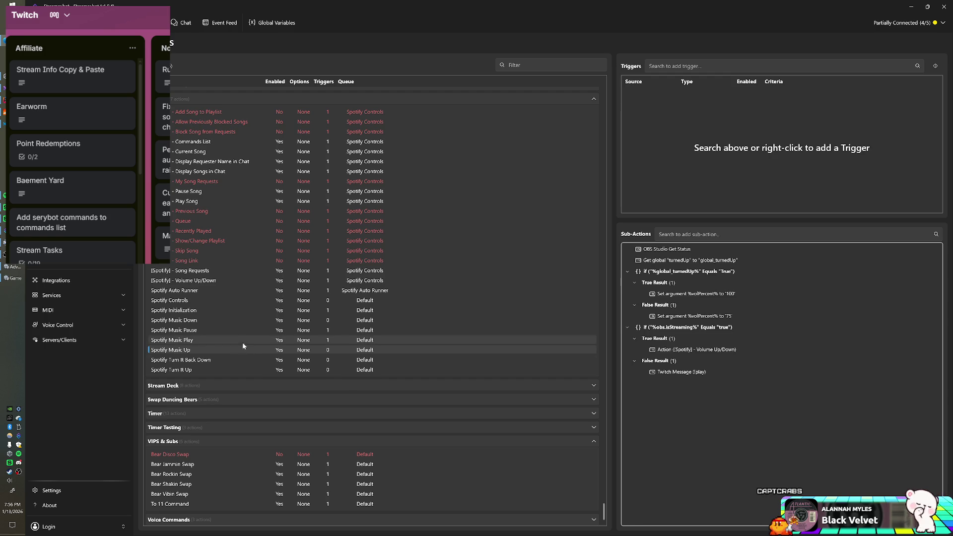
- In Spotify Turn It Up, move the Headset Mic mute and Turn It Up visibility steps below Delay 3000ms
{"action": "left_click", "coordinate": [232, 371]}
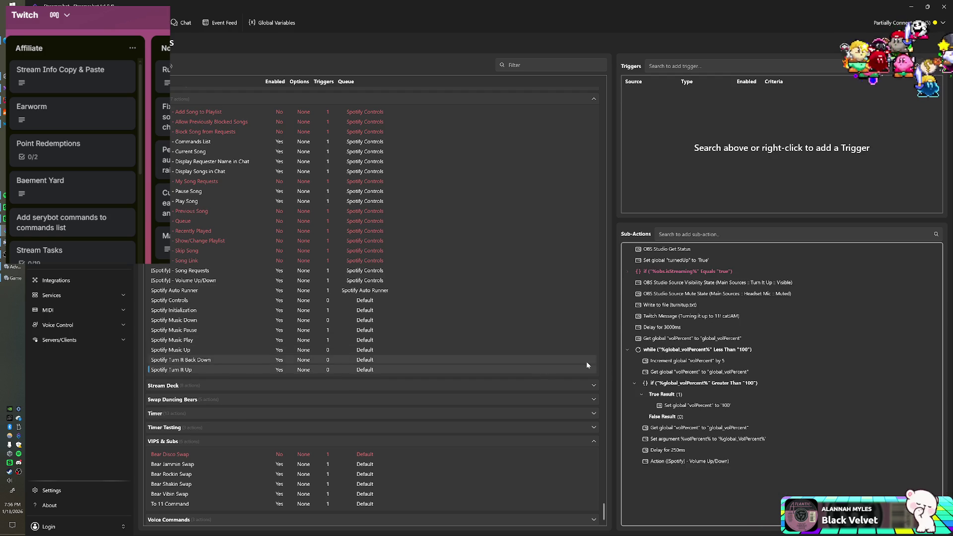
{"action": "left_click", "coordinate": [682, 294]}
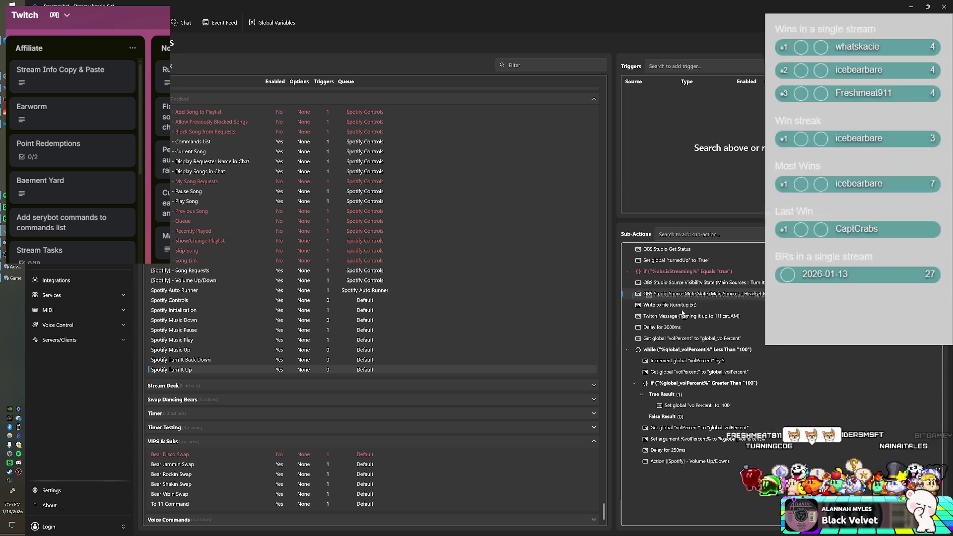
{"action": "left_click_drag", "start_coordinate": [681, 295], "coordinate": [682, 329]}
{"action": "left_click_drag", "start_coordinate": [700, 283], "coordinate": [699, 318]}
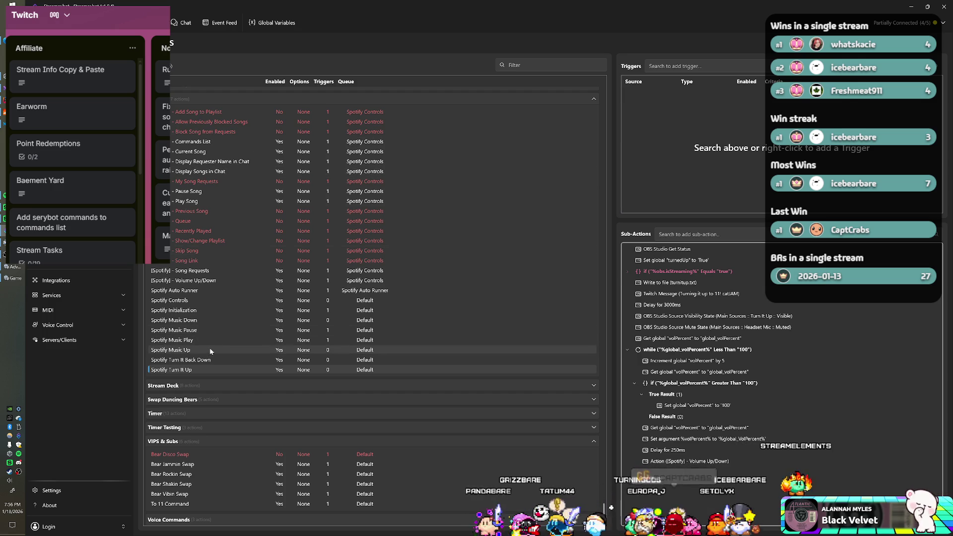
- In Spotify Music Down, re-enable the disabled Get global volPercent and Set argument volPercent steps
{"action": "left_click", "coordinate": [214, 320]}
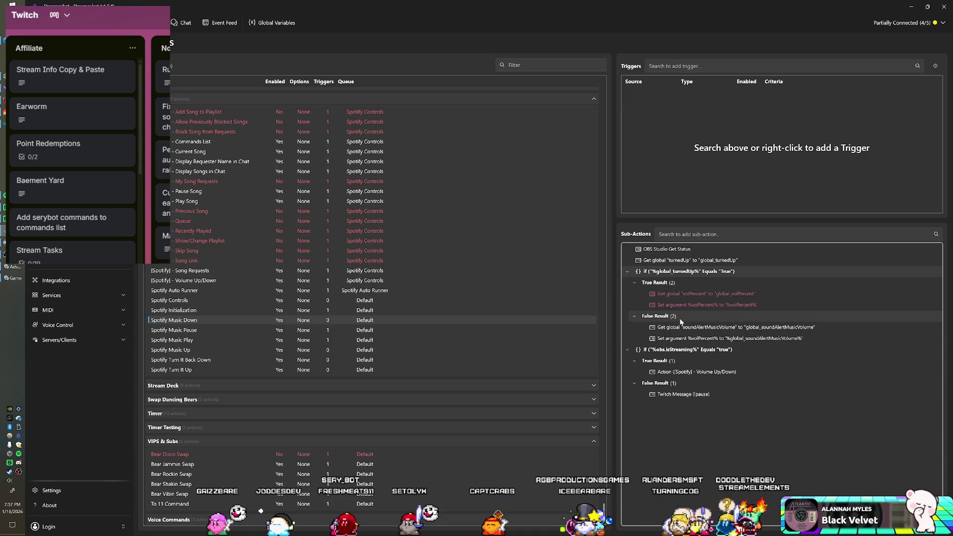
{"action": "right_click", "coordinate": [682, 295]}
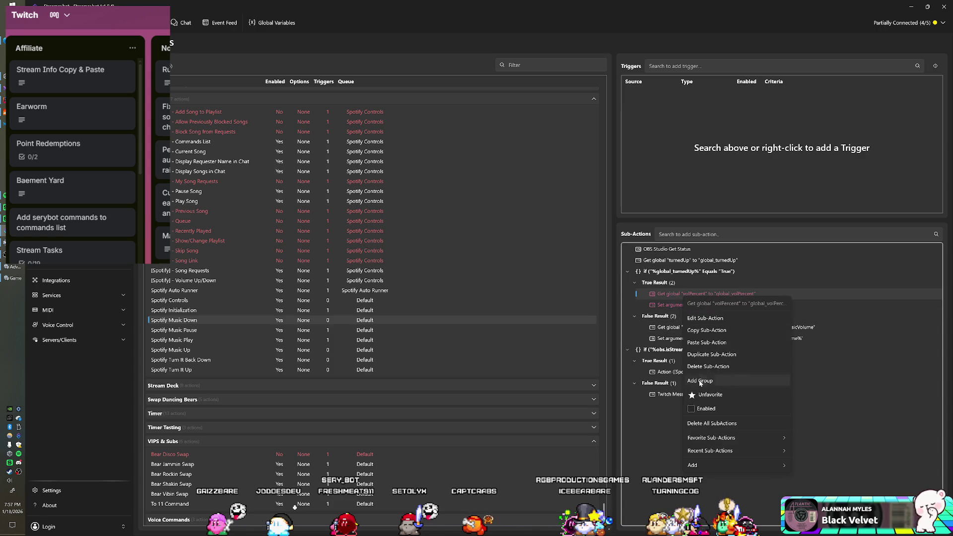
{"action": "left_click", "coordinate": [692, 409]}
{"action": "right_click", "coordinate": [683, 305]}
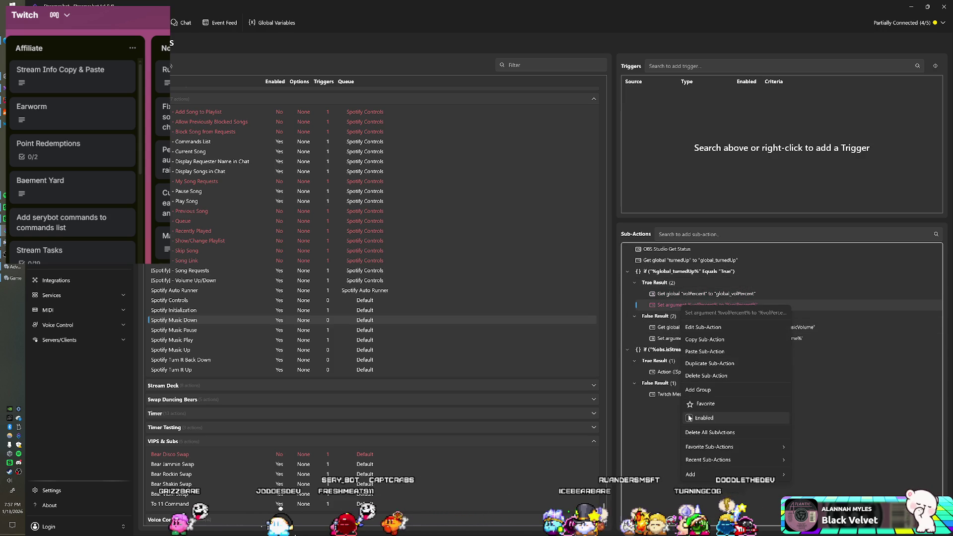
{"action": "left_click", "coordinate": [690, 418]}
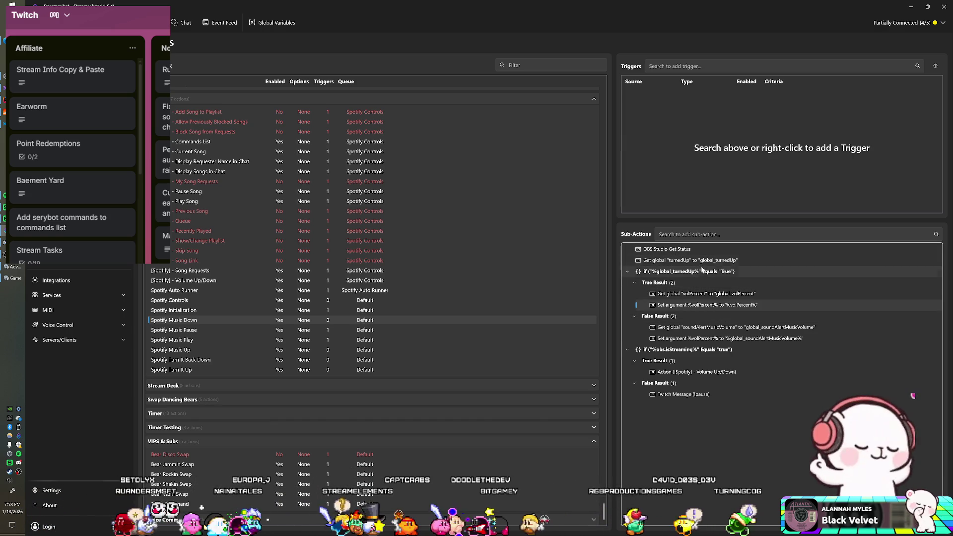
- Add a Twitch Send Message sub-action reading 'true' under True Result
{"action": "right_click", "coordinate": [668, 282]}
{"action": "mouse_move", "coordinate": [709, 365]}
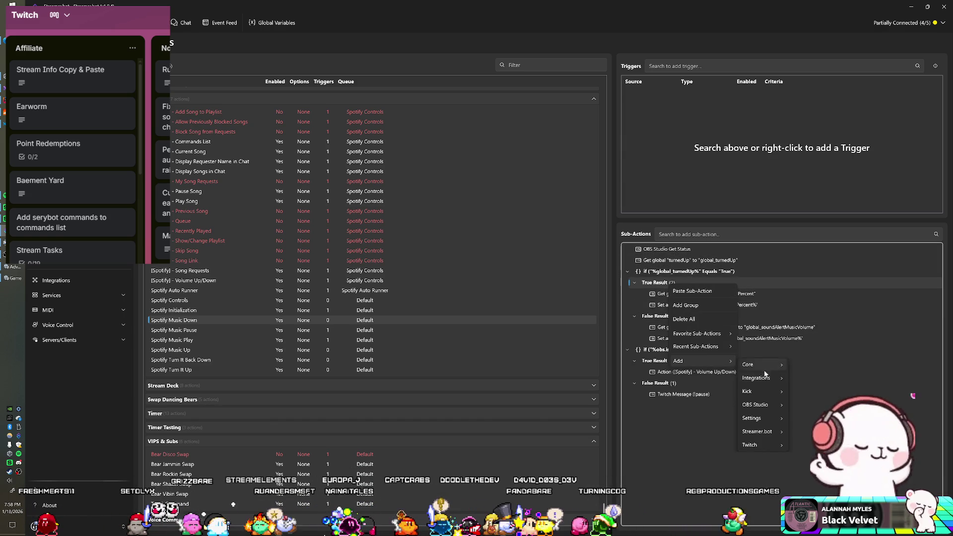
{"action": "mouse_move", "coordinate": [764, 448]}
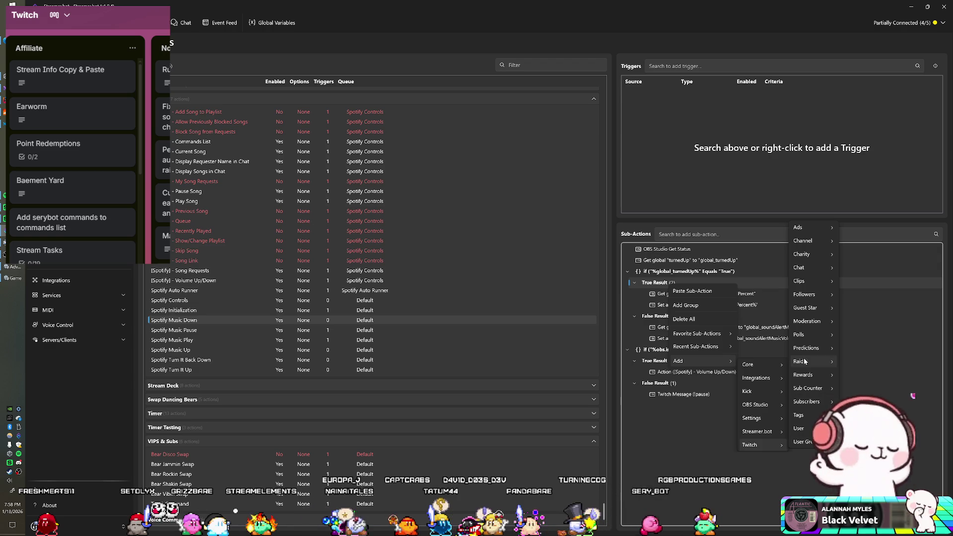
{"action": "mouse_move", "coordinate": [808, 267]}
{"action": "left_click", "coordinate": [859, 308]}
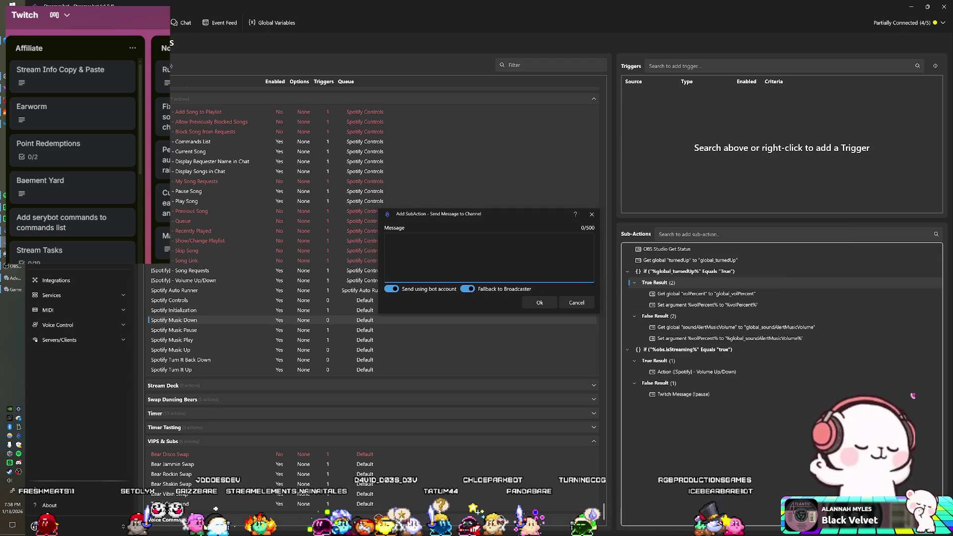
{"action": "type", "text": "true"}
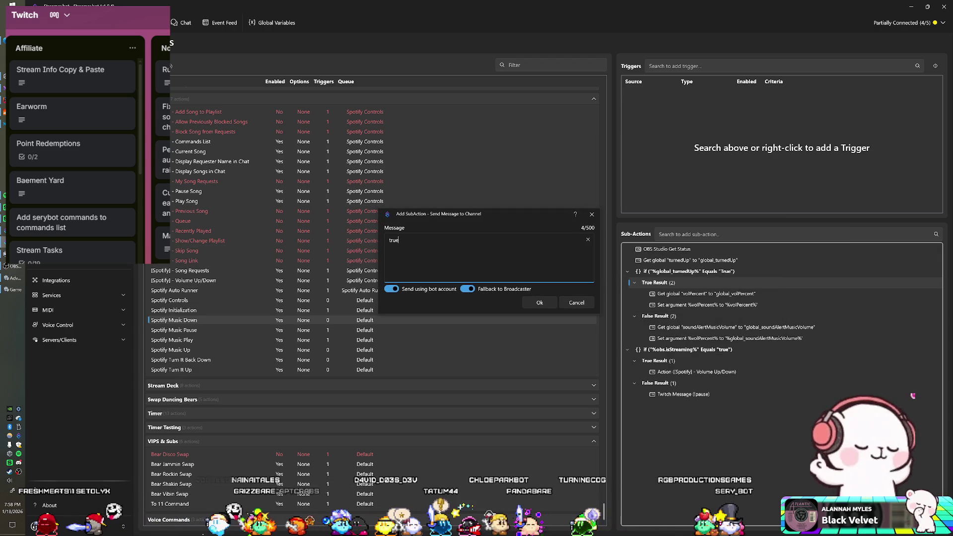
{"action": "left_click", "coordinate": [540, 304]}
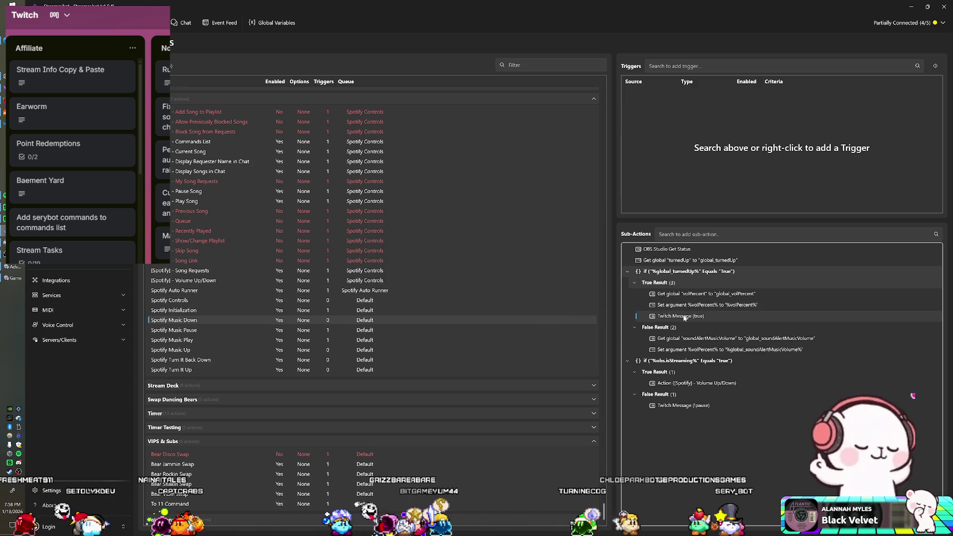
- Copy the message into False Result and change its text to 'false'
{"action": "right_click", "coordinate": [685, 318]}
{"action": "left_click", "coordinate": [709, 351]}
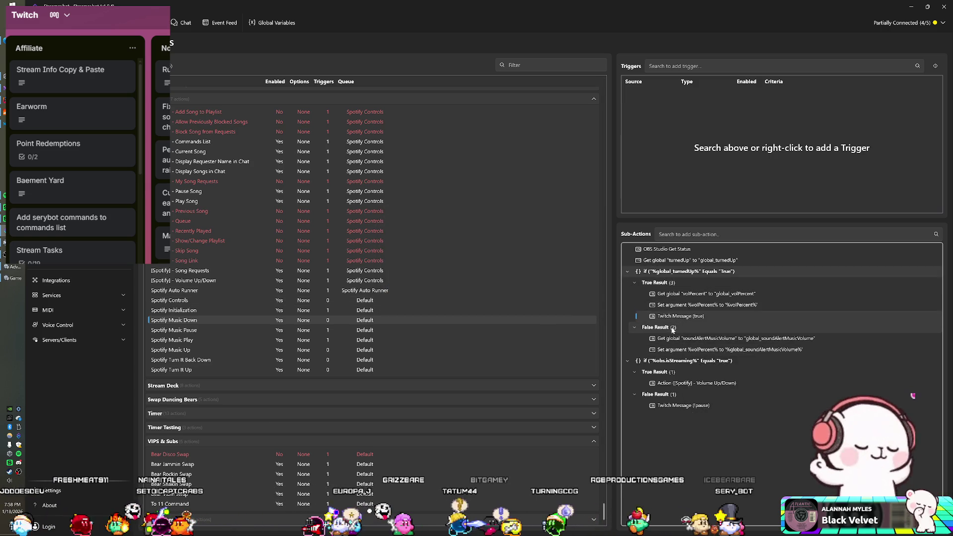
{"action": "right_click", "coordinate": [668, 328]}
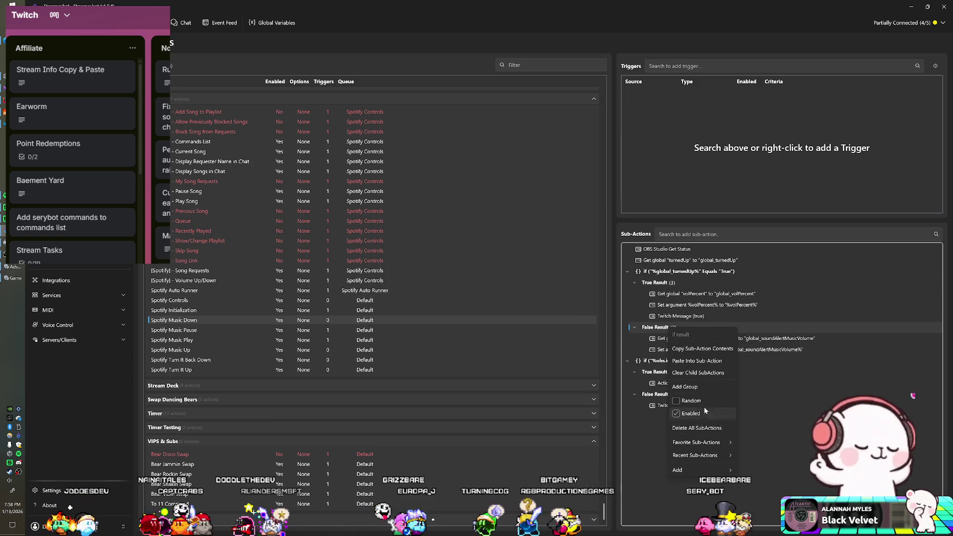
{"action": "left_click", "coordinate": [709, 362]}
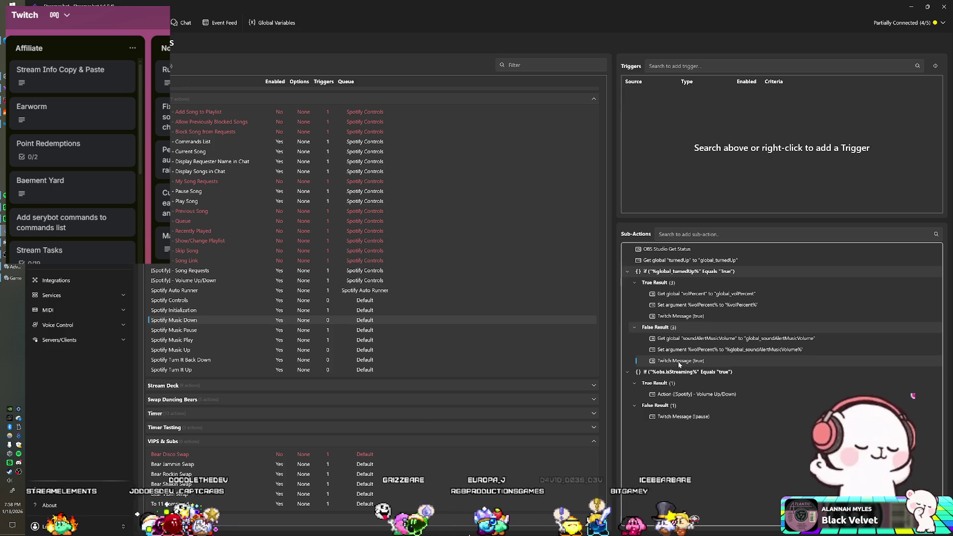
{"action": "double_click", "coordinate": [678, 361]}
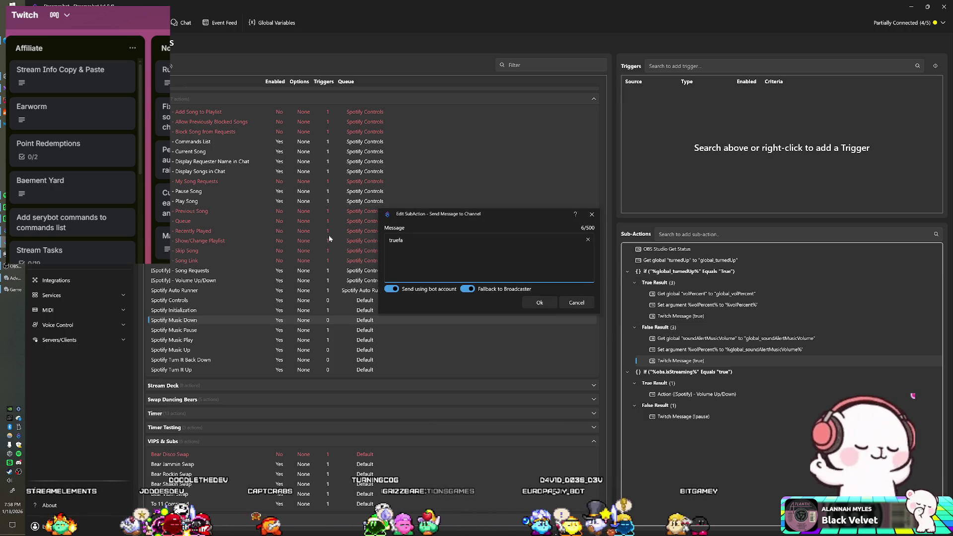
{"action": "key", "text": "BackSpace"}
{"action": "key", "text": "BackSpace"}
{"action": "key", "text": "BackSpace"}
{"action": "type", "text": "f"}
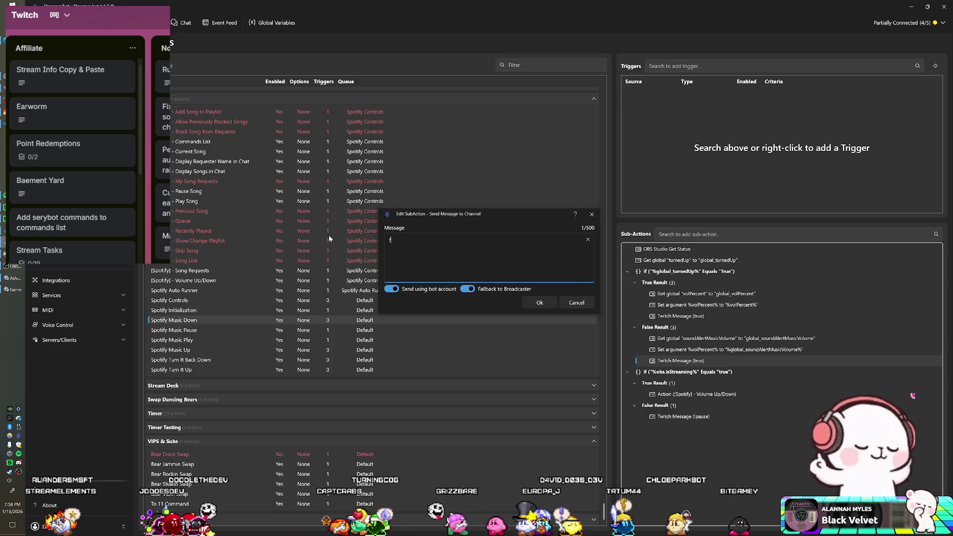
{"action": "type", "text": "alse"}
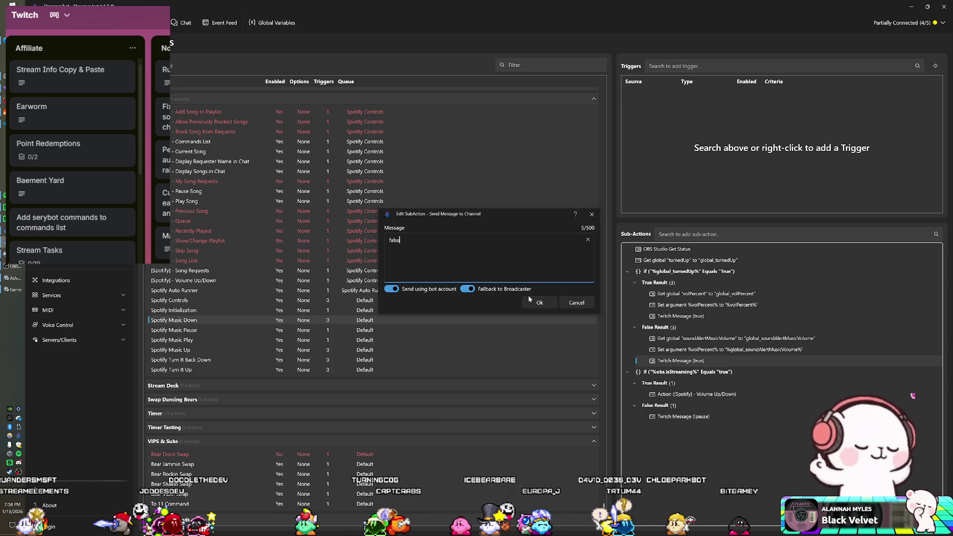
{"action": "left_click", "coordinate": [529, 297]}
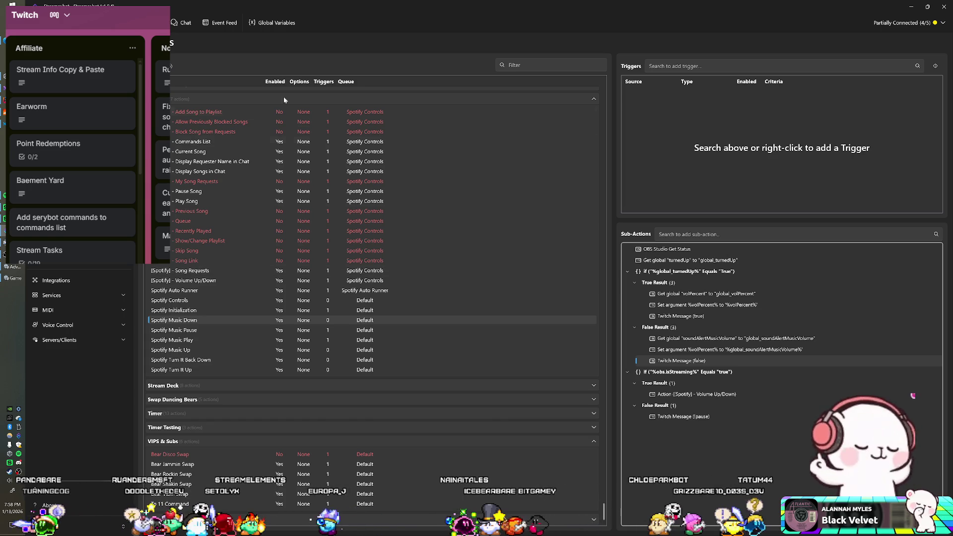
- Review the Global Variables list and the Get global volPercent step's settings without changes
{"action": "left_click", "coordinate": [266, 25]}
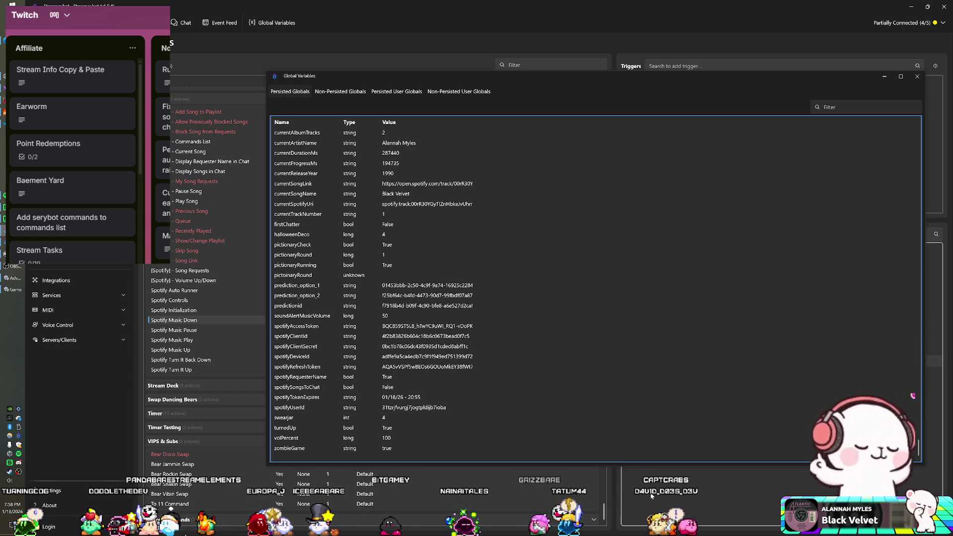
{"action": "left_click", "coordinate": [917, 78]}
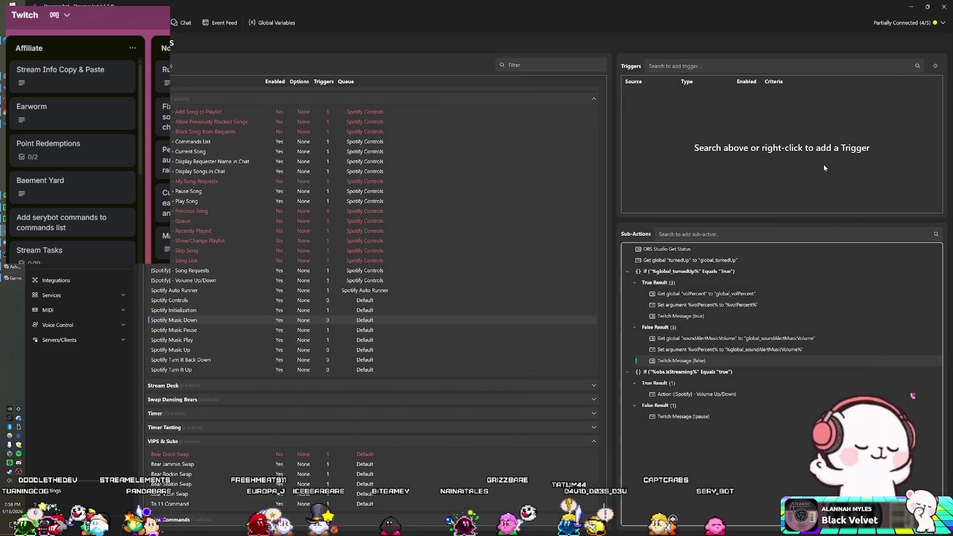
{"action": "double_click", "coordinate": [698, 294]}
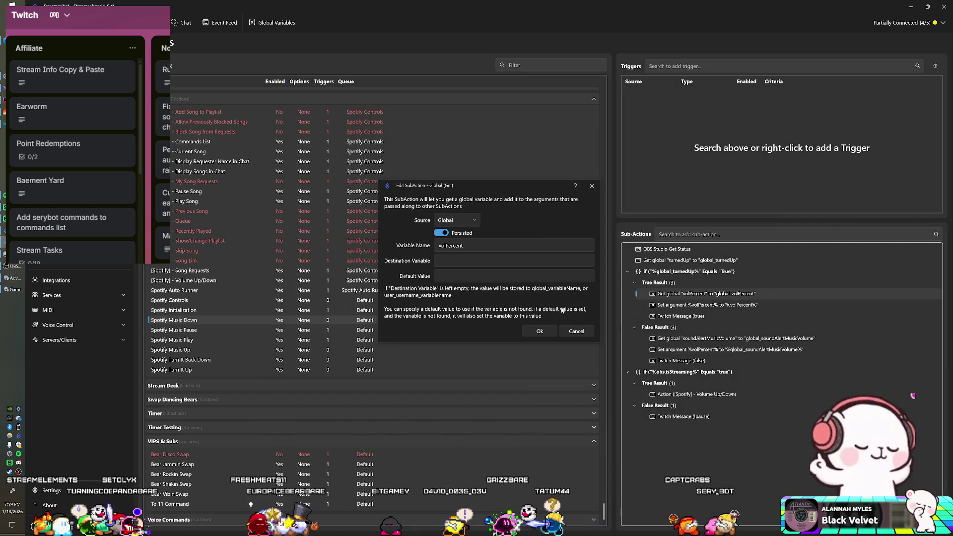
{"action": "left_click", "coordinate": [576, 332]}
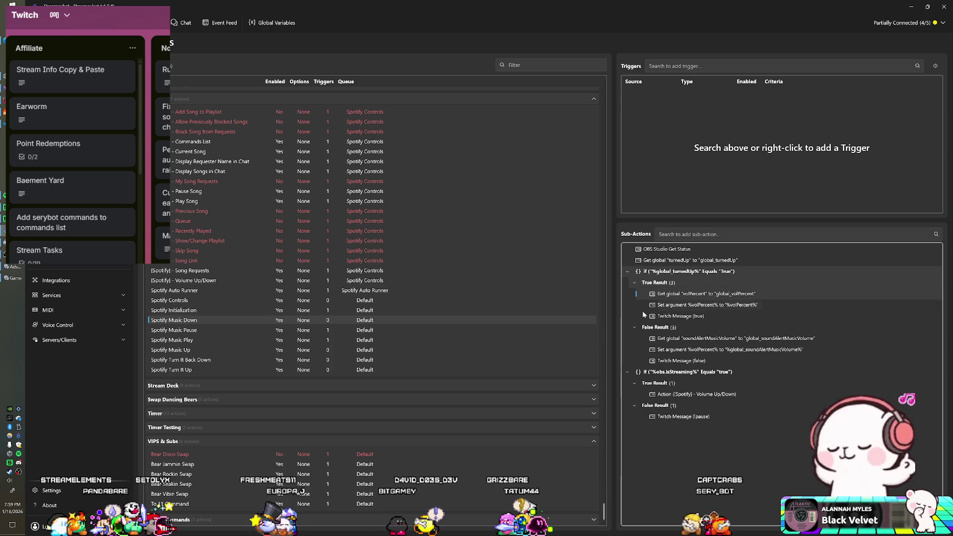
- Disable the True Result volPercent get-global and set-argument steps, then recheck Global Variables
{"action": "right_click", "coordinate": [697, 297]}
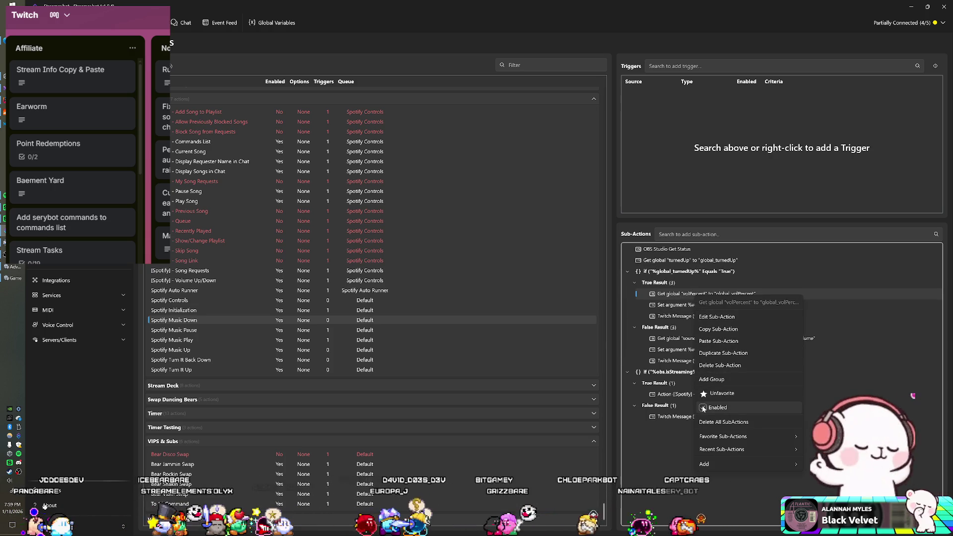
{"action": "left_click", "coordinate": [718, 408]}
{"action": "right_click", "coordinate": [695, 306]}
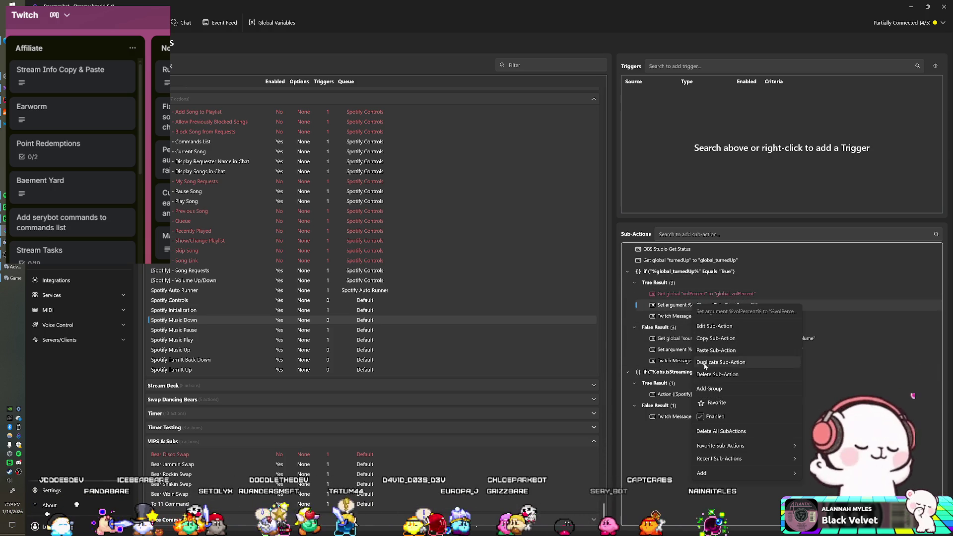
{"action": "left_click", "coordinate": [713, 417]}
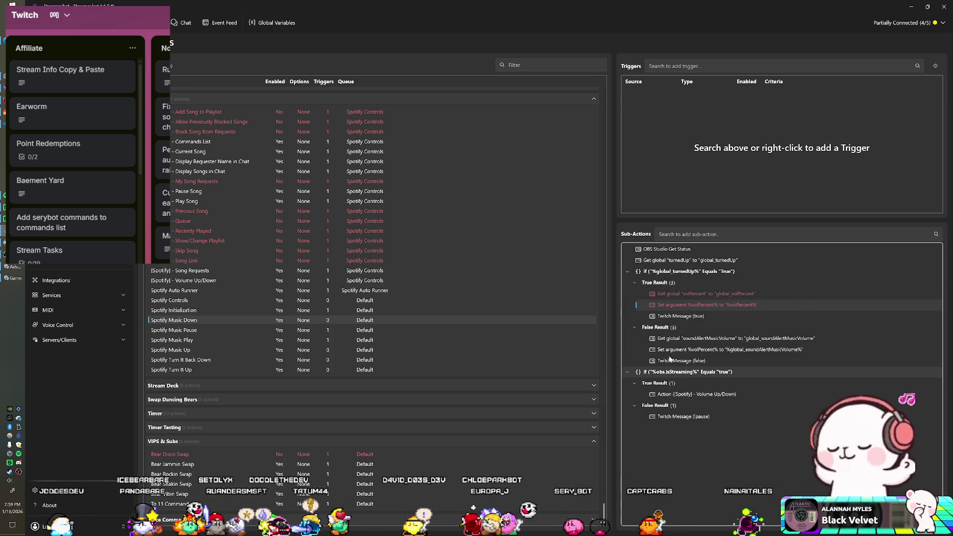
{"action": "left_click", "coordinate": [279, 22]}
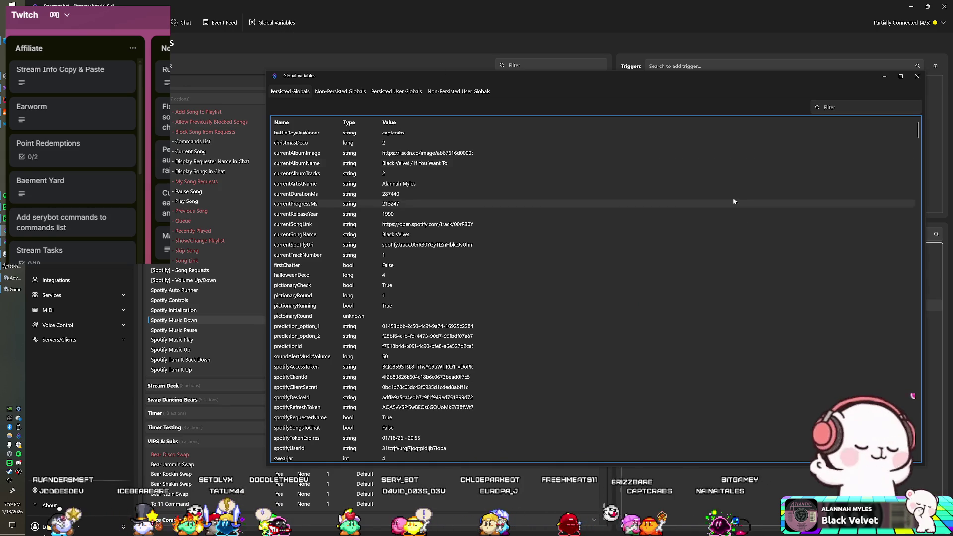
{"action": "left_click", "coordinate": [917, 77]}
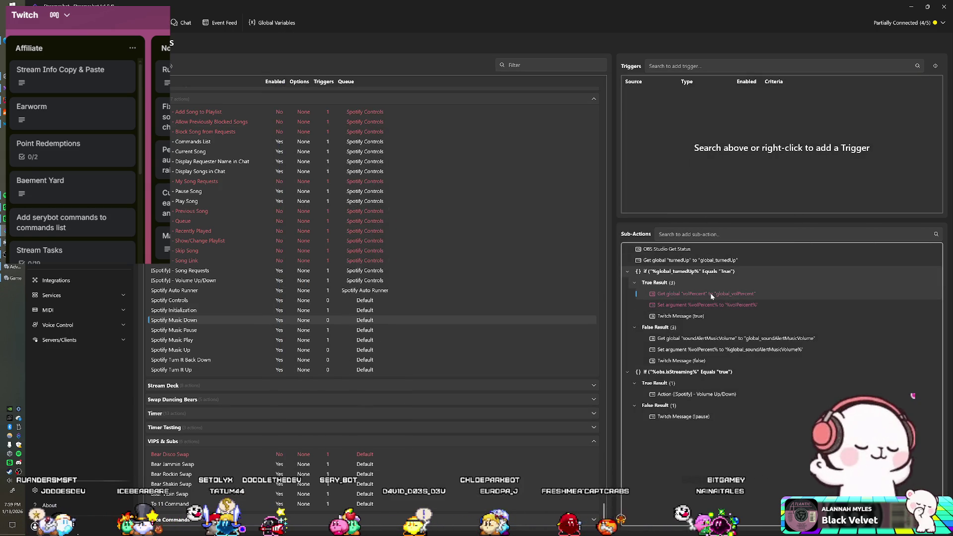